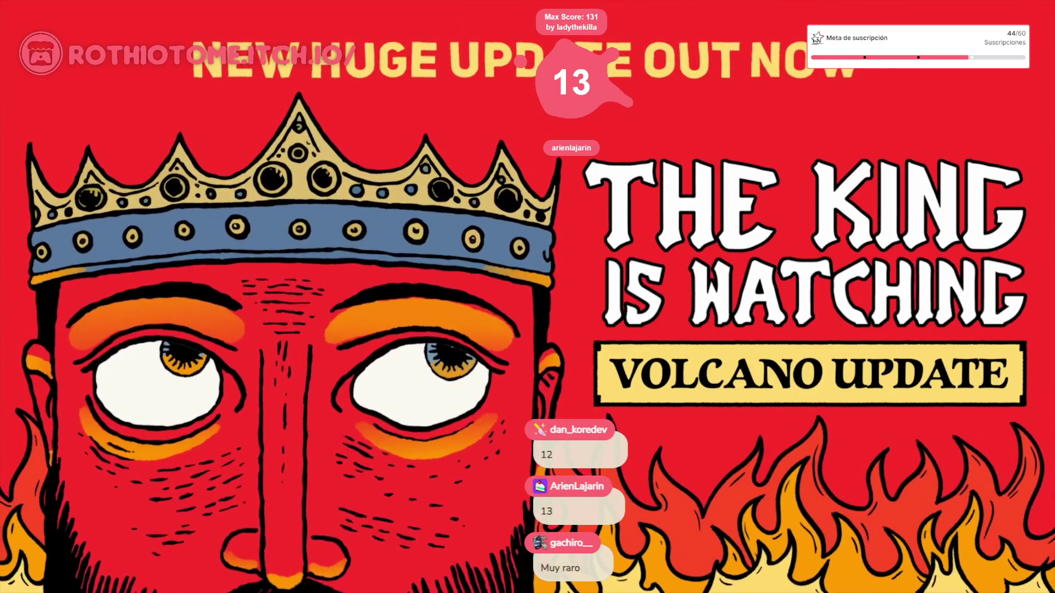
# Leave the stream intro scene and bring up the three-zone FancyZones editor over the wax-heads history.
pyautogui.moveTo(395, 348)
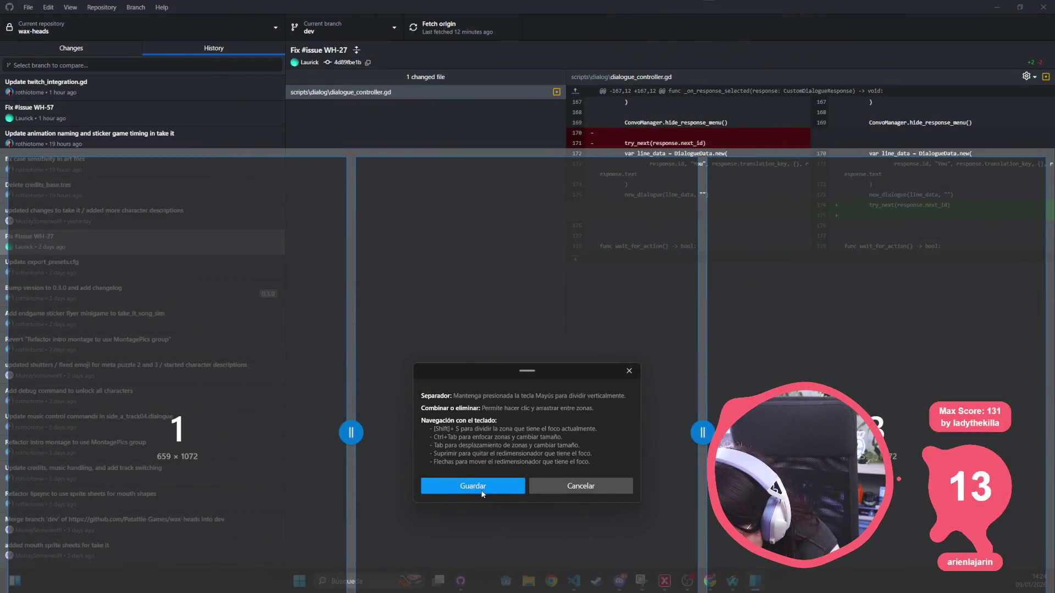
# Split zone 2 into upper and lower zones, then divide the upper zone into three columns.
pyautogui.moveTo(530, 371)
pyautogui.mouseDown()
pyautogui.moveTo(529, 47)
pyautogui.moveTo(507, 1)
pyautogui.moveTo(496, 22)
pyautogui.mouseUp()
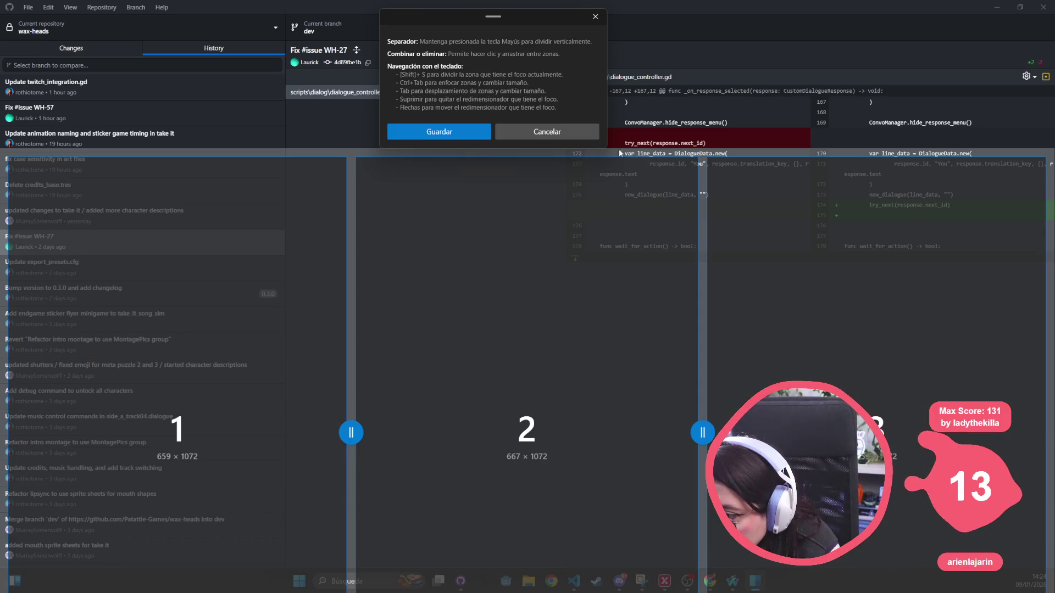
pyautogui.click(481, 411)
pyautogui.press('shift')
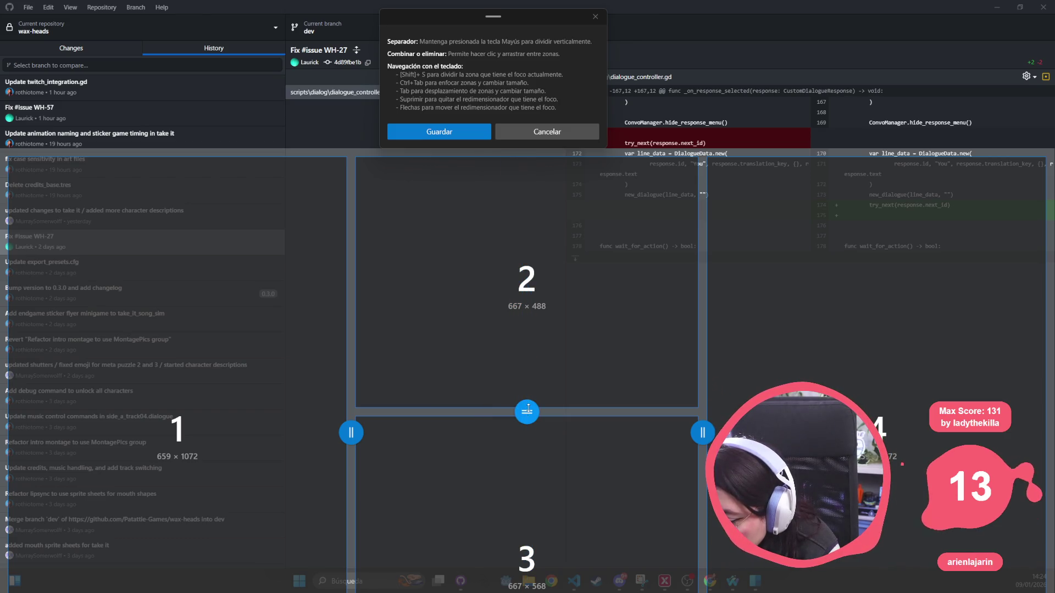
pyautogui.keyDown('shift'); pyautogui.click(502, 295); pyautogui.keyUp('shift')
pyautogui.keyDown('shift'); pyautogui.click(577, 297); pyautogui.keyUp('shift')
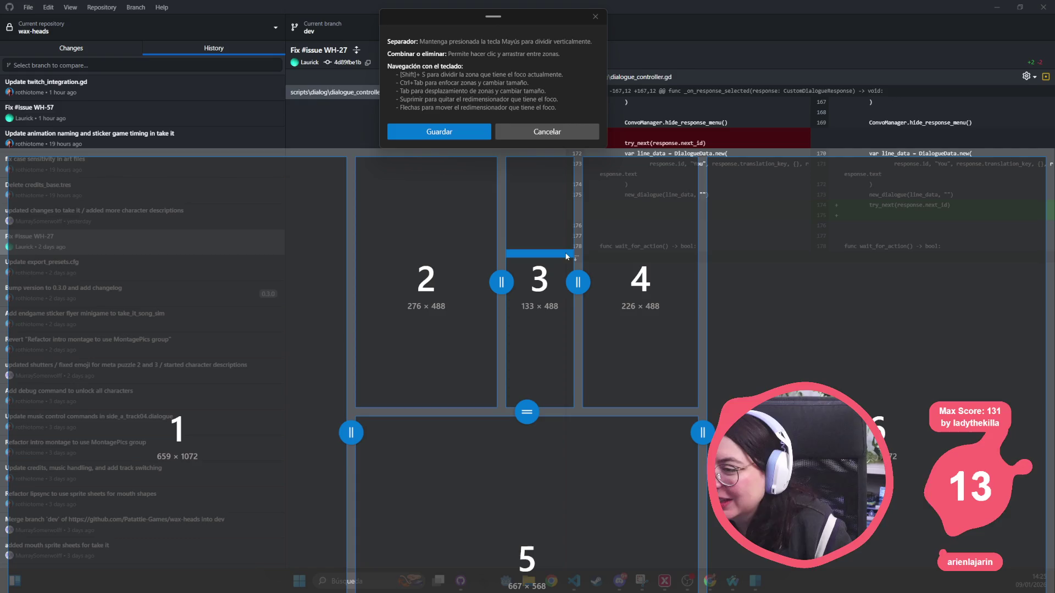
# Resize the upper columns to 276, 117 and 242 wide, and split zone 5 into 207 and 444.
pyautogui.moveTo(577, 282); pyautogui.dragTo(570, 282)
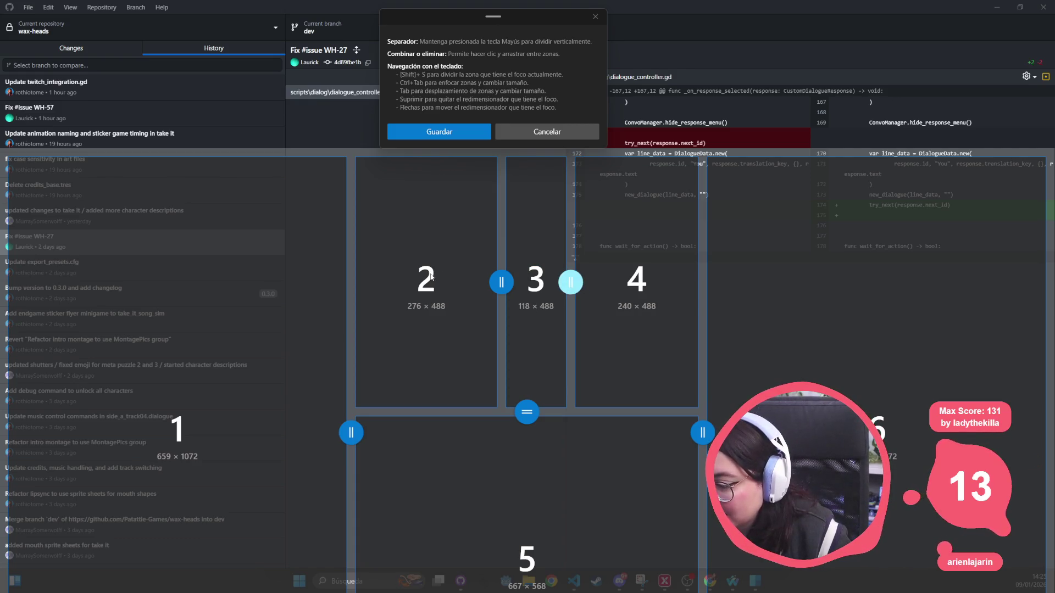
pyautogui.press('Left')
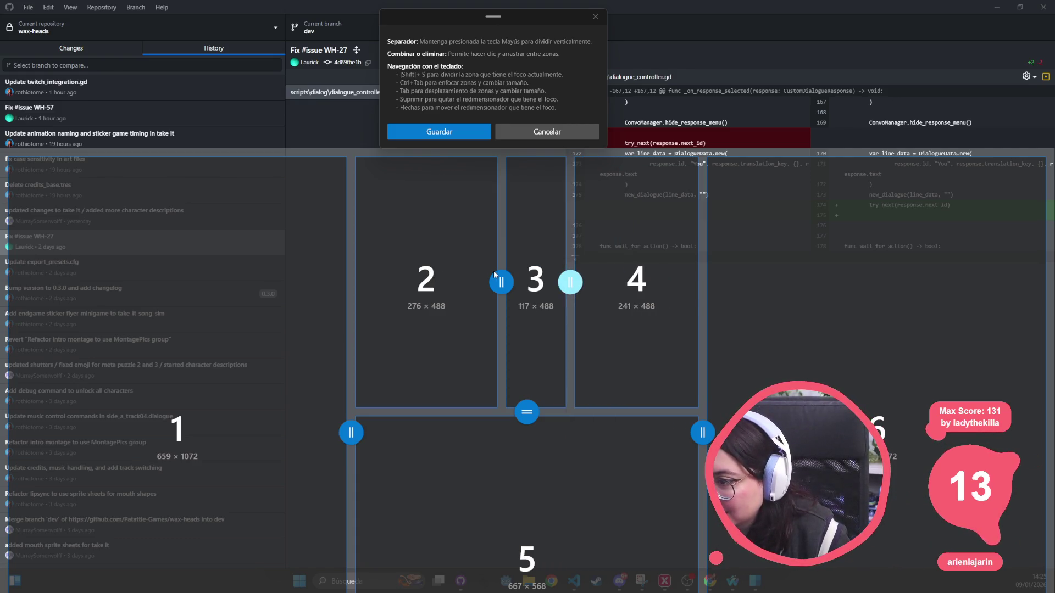
pyautogui.press('Right')
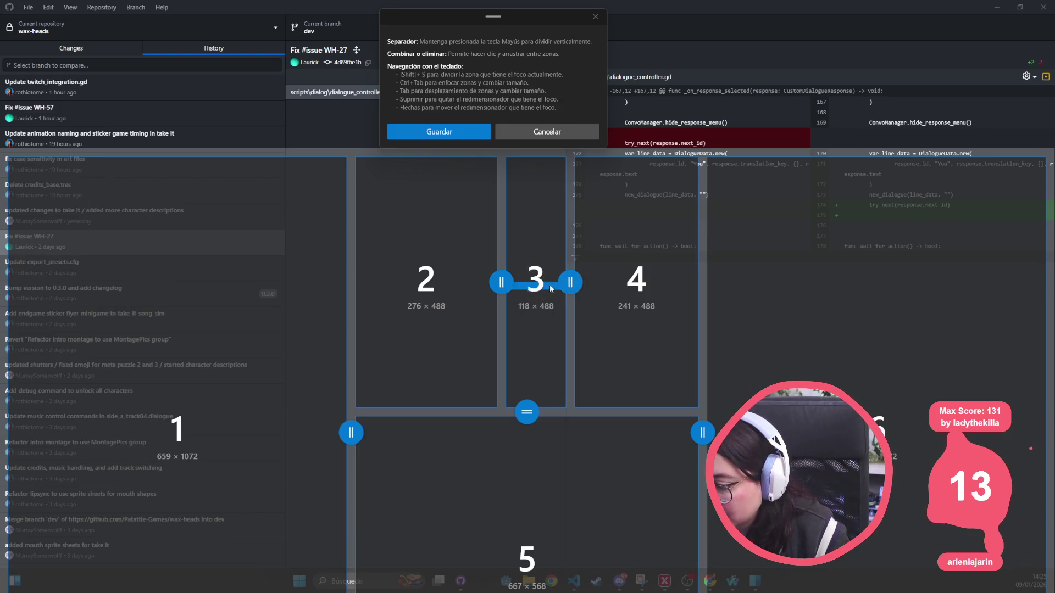
pyautogui.press('Left')
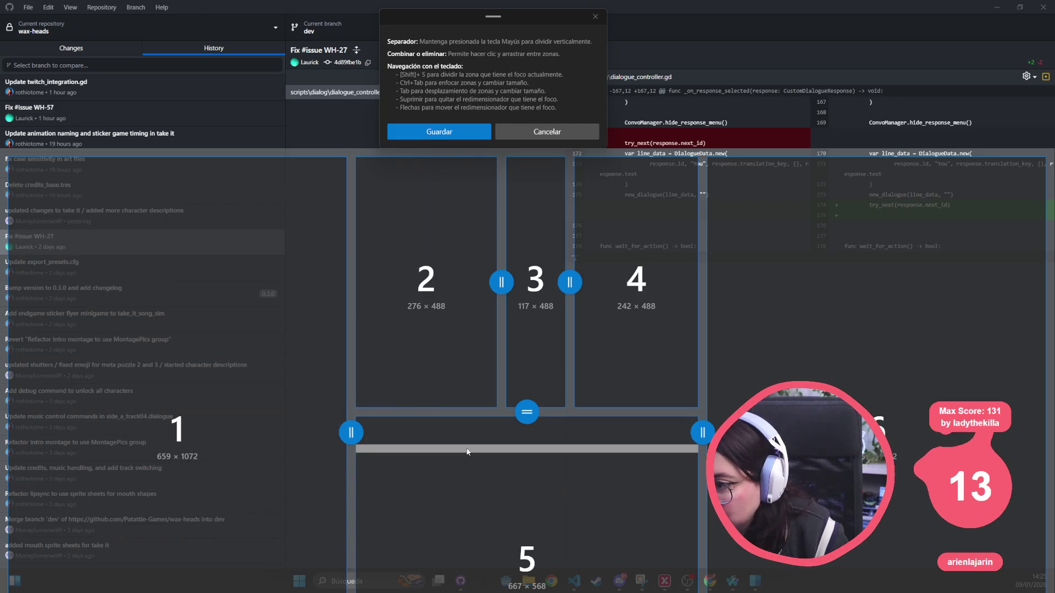
pyautogui.press('shift')
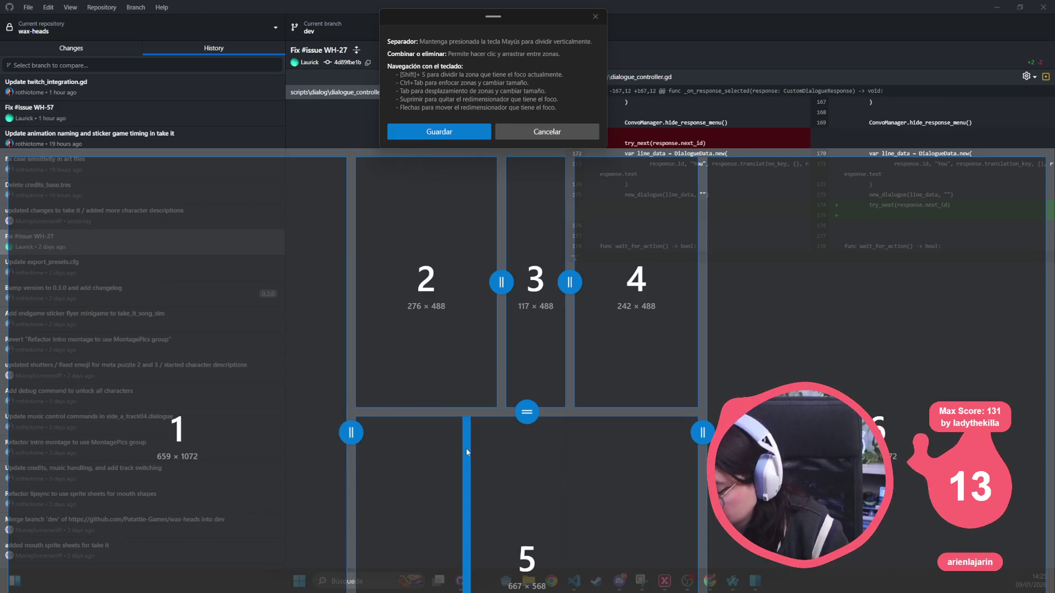
pyautogui.click(466, 453)
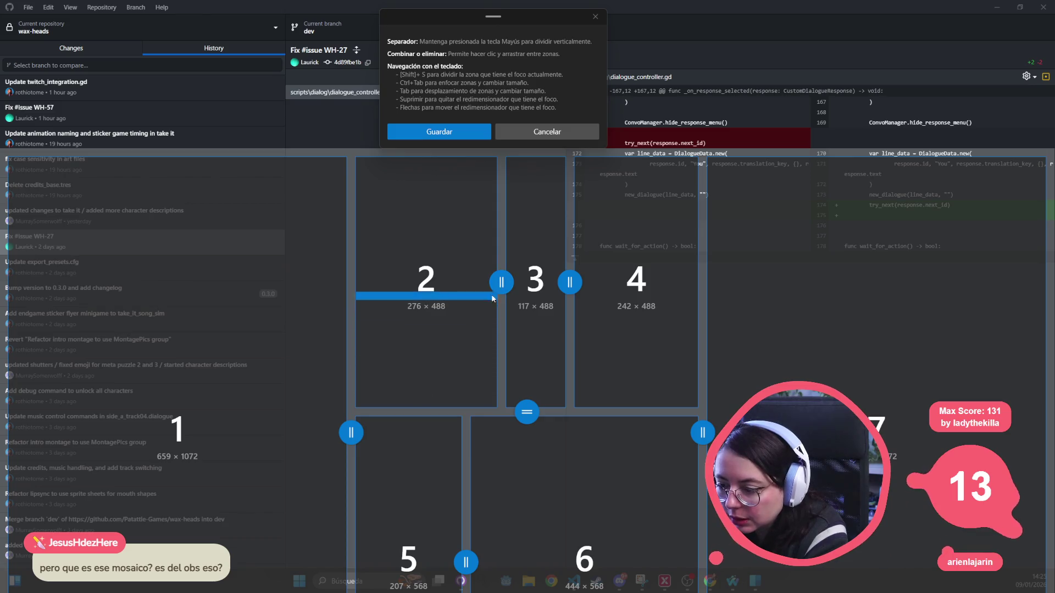
# Merge zones 2, 3 and 4 into a single zone with Combinar zona.
pyautogui.moveTo(438, 289)
pyautogui.mouseDown()
pyautogui.moveTo(443, 232)
pyautogui.moveTo(621, 193)
pyautogui.mouseUp()
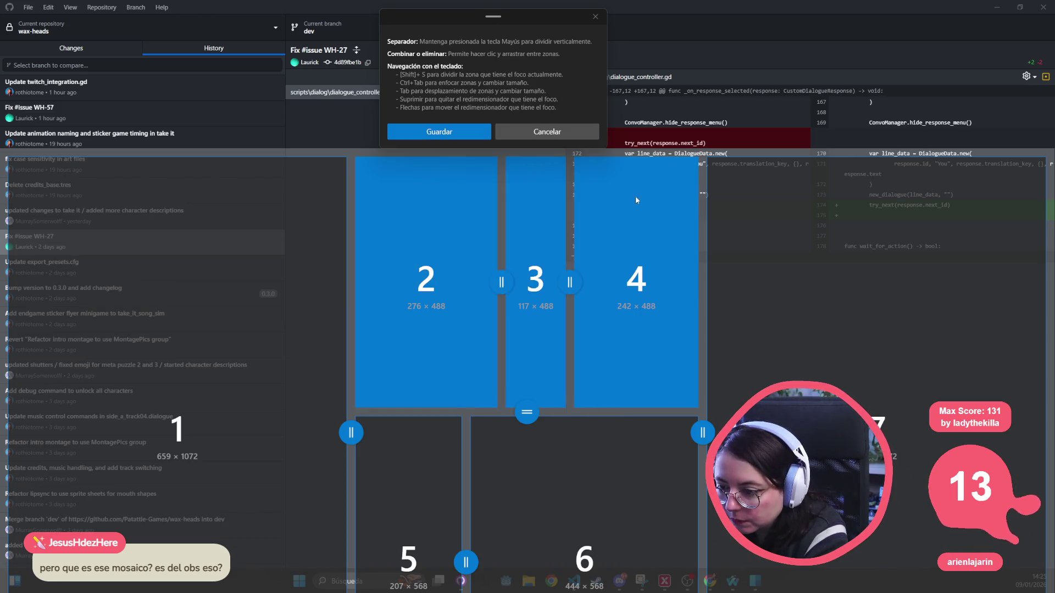
pyautogui.moveTo(678, 221); pyautogui.dragTo(679, 222)
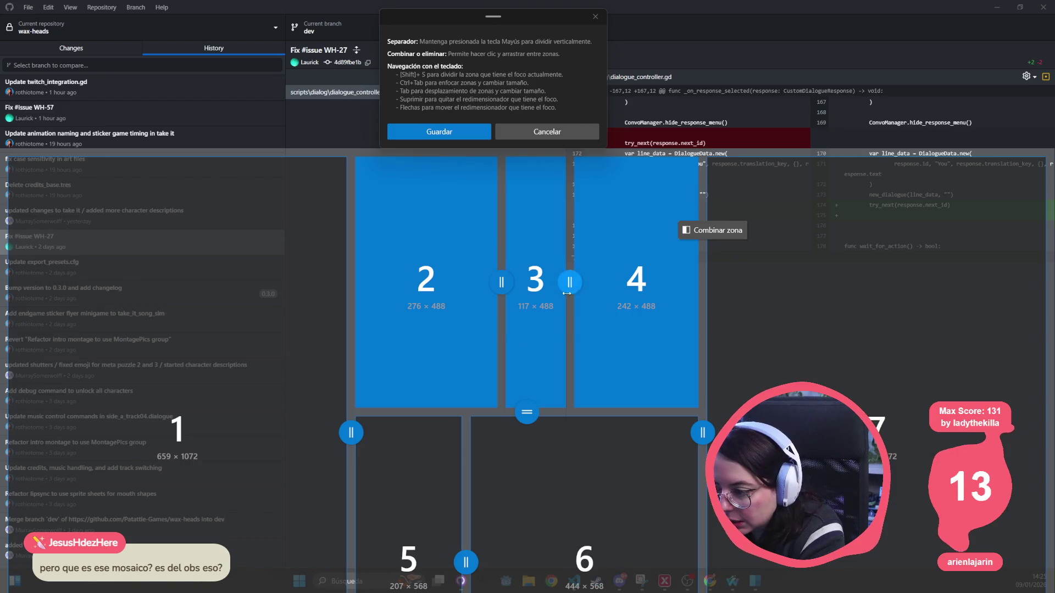
pyautogui.click(712, 230)
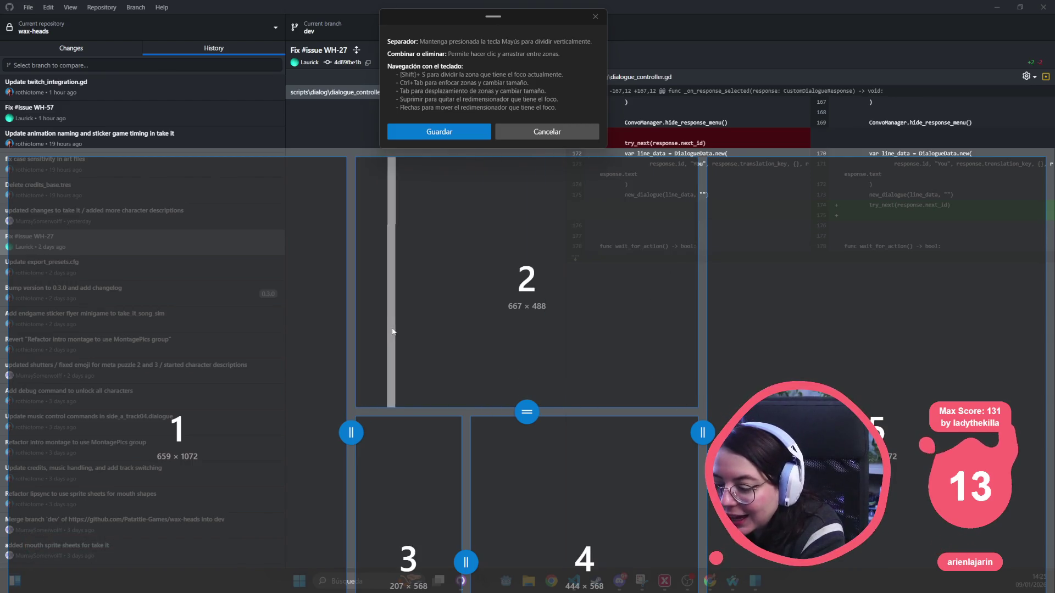
pyautogui.moveTo(511, 357); pyautogui.dragTo(540, 530)
# Merge zones 2 through 6 into one column and widen zone 1 to 1002 × 1072.
pyautogui.keyDown('shift'); pyautogui.click(561, 354); pyautogui.keyUp('shift')
pyautogui.moveTo(560, 354); pyautogui.dragTo(796, 467)
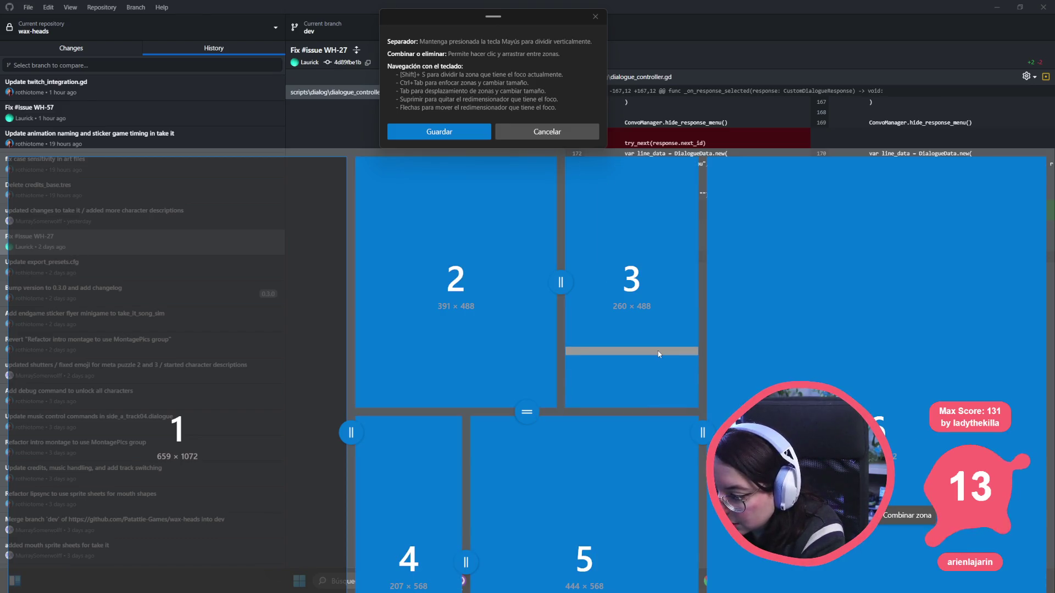
pyautogui.click(907, 515)
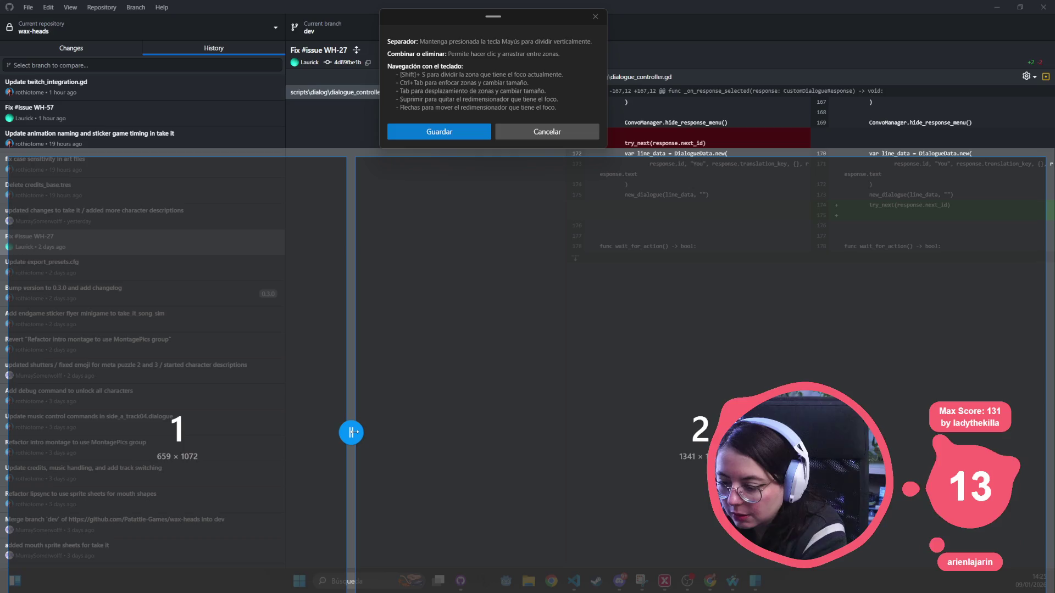
pyautogui.moveTo(354, 433)
pyautogui.mouseDown()
pyautogui.moveTo(552, 433)
pyautogui.moveTo(528, 434)
pyautogui.mouseUp()
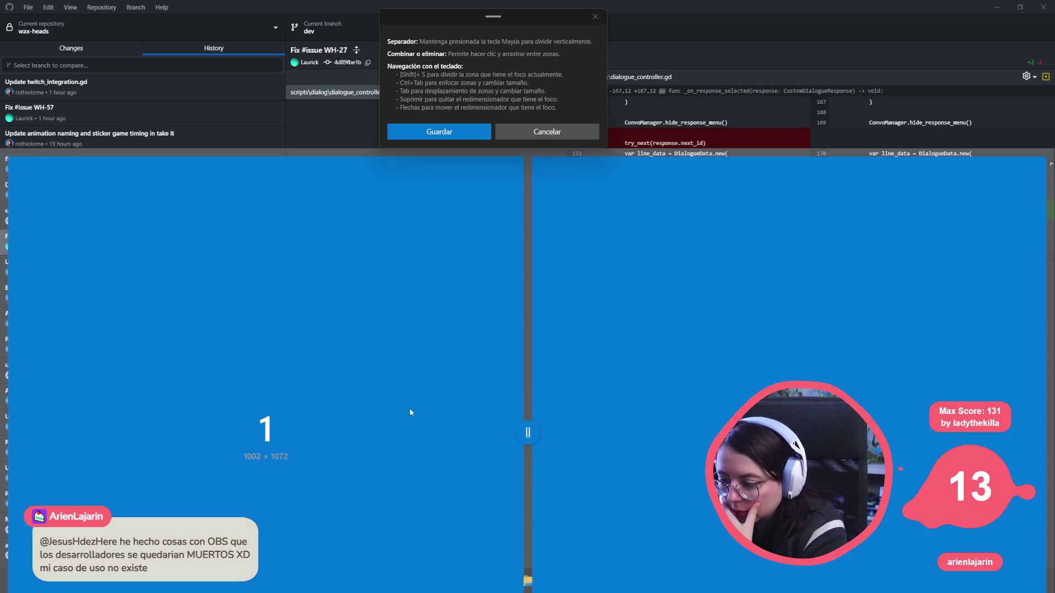
# Merge all zones into one, split it into two columns, and size zone 1 to 1000 × 1072.
pyautogui.click(444, 410)
pyautogui.moveTo(628, 374)
pyautogui.mouseDown()
pyautogui.moveTo(504, 424)
pyautogui.moveTo(464, 463)
pyautogui.mouseUp()
pyautogui.click(465, 463)
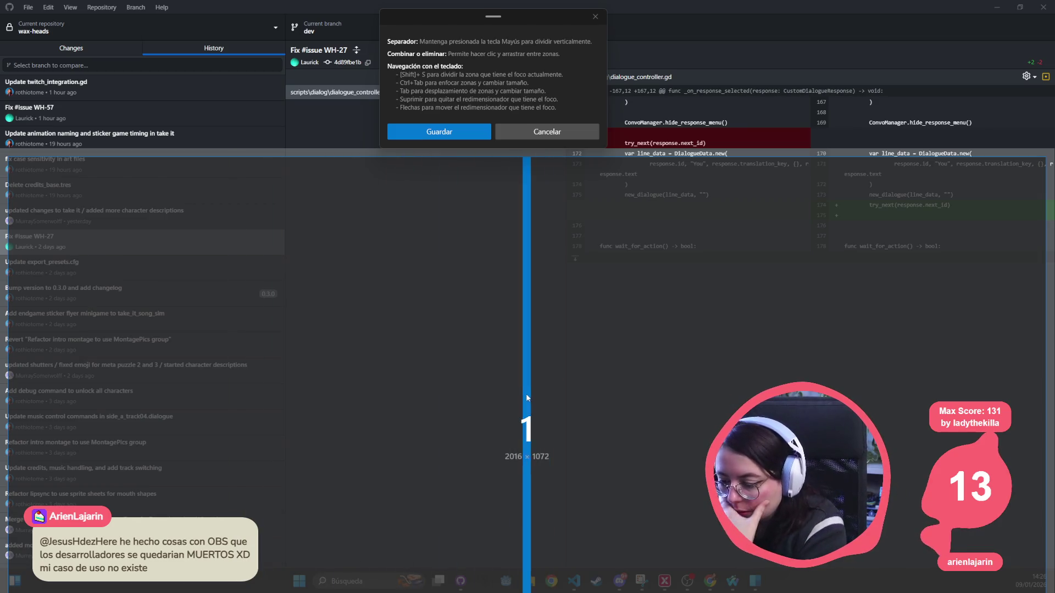
pyautogui.keyDown('shift'); pyautogui.click(525, 396); pyautogui.keyUp('shift')
pyautogui.moveTo(529, 432); pyautogui.dragTo(530, 433)
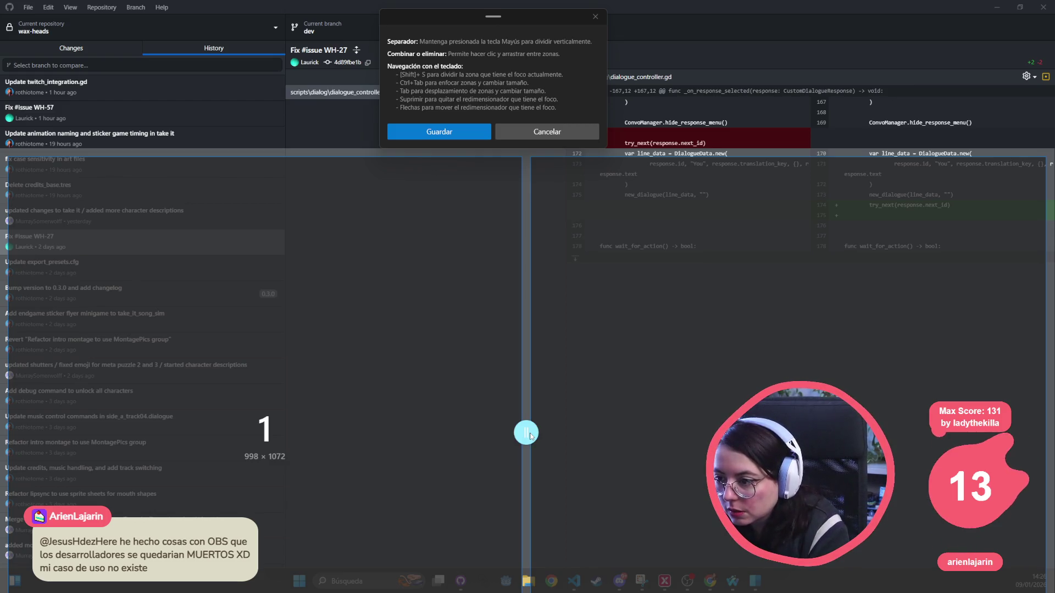
pyautogui.moveTo(531, 436); pyautogui.dragTo(527, 432)
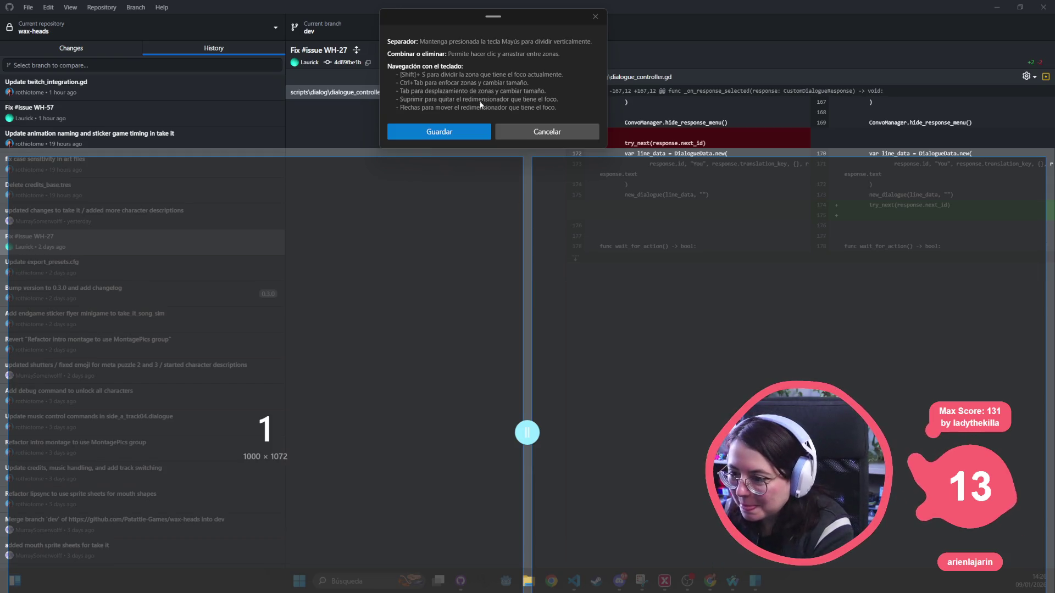
# Save the layout, apply the WebBrowse custom layout, close the editor, and bring the Steam browser forward.
pyautogui.click(449, 137)
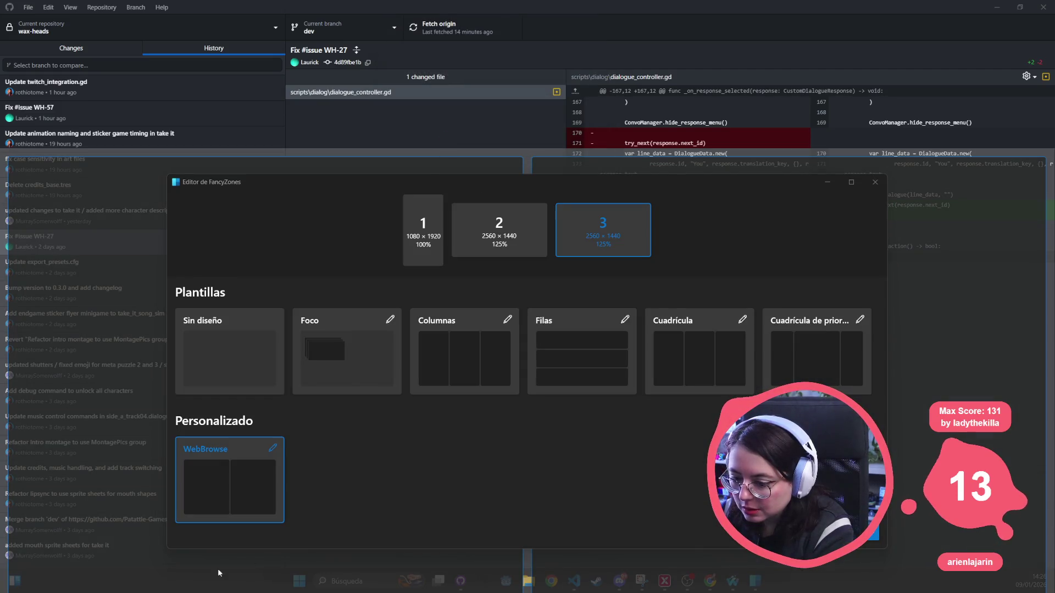
pyautogui.click(231, 485)
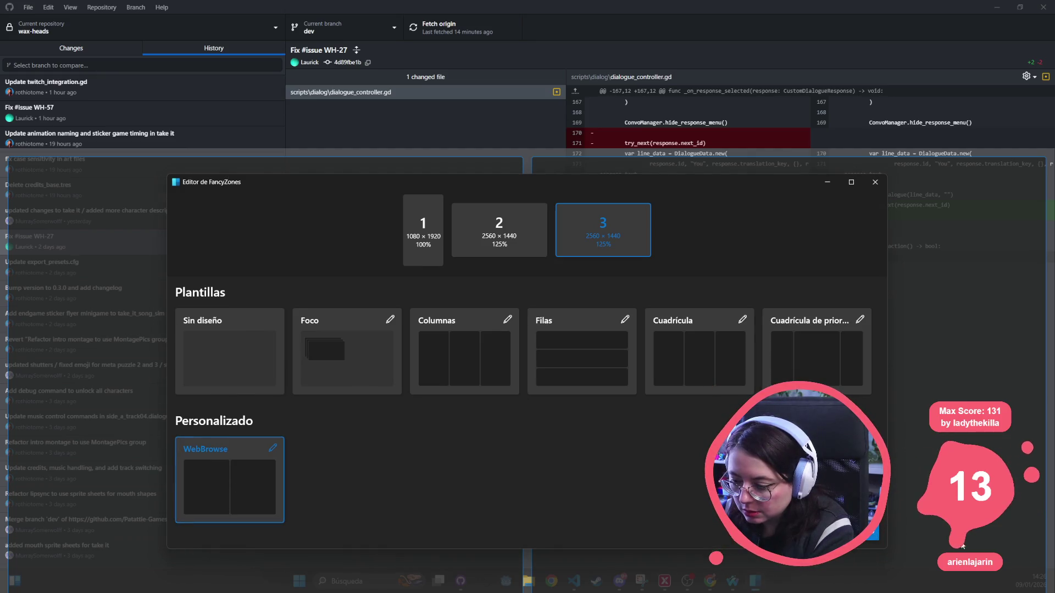
pyautogui.press('Escape')
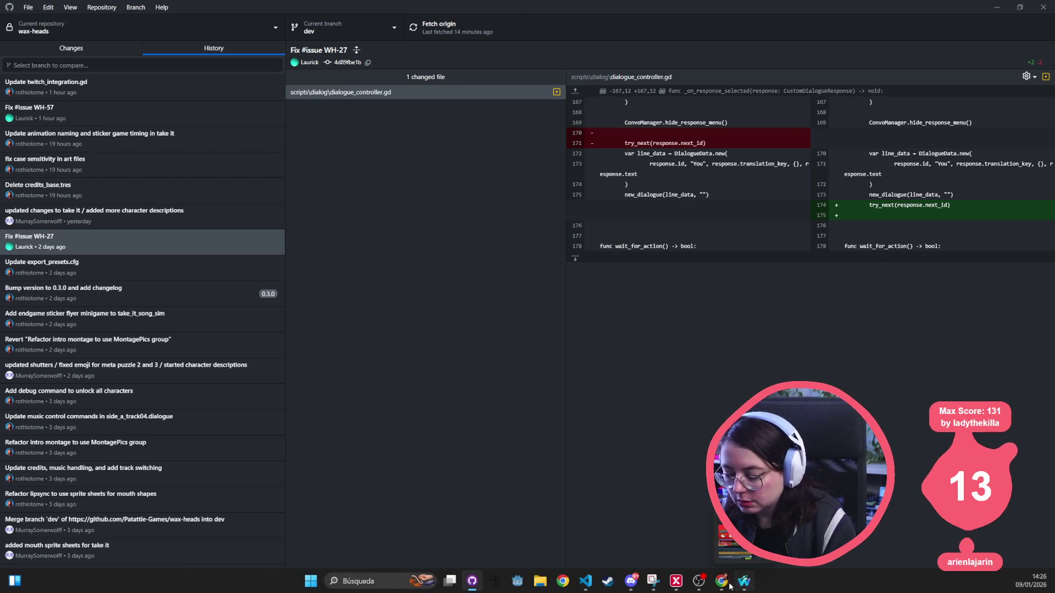
pyautogui.moveTo(664, 581)
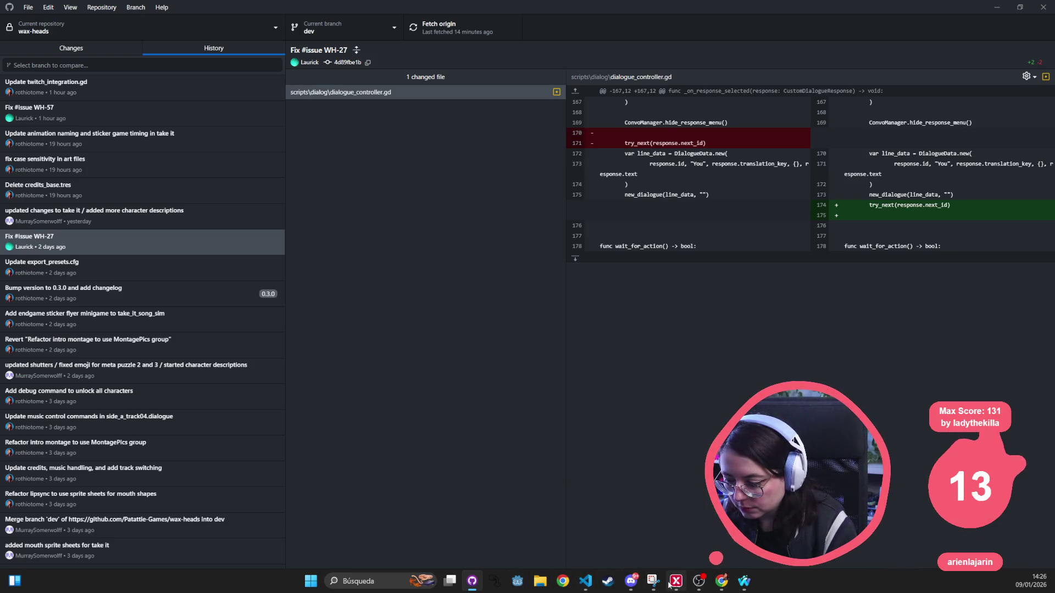
pyautogui.click(743, 581)
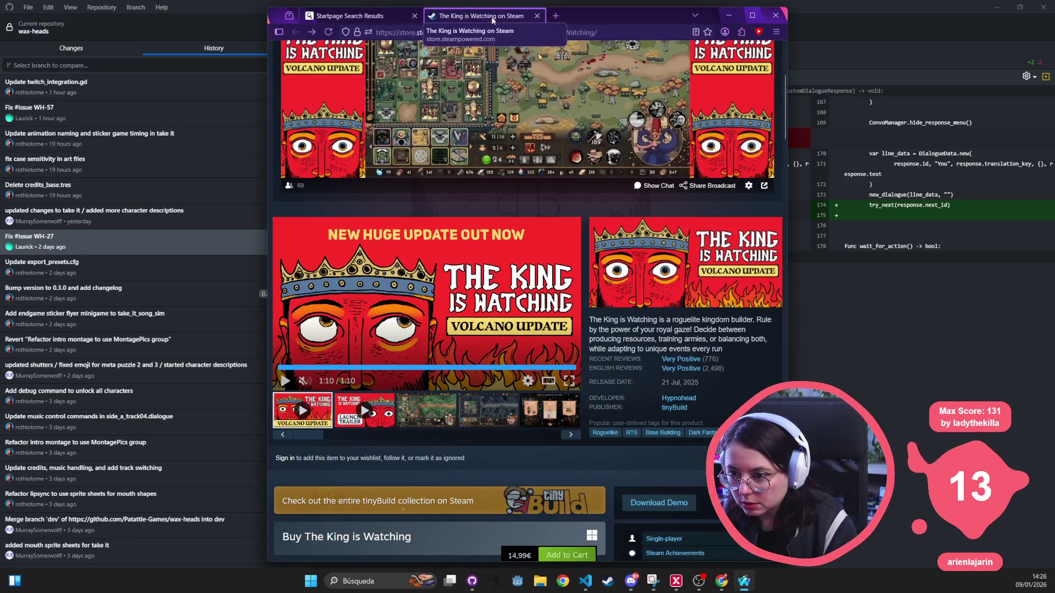
# Snap The King is Watching browser window into the centre full-height zone.
pyautogui.moveTo(495, 20)
pyautogui.mouseDown()
pyautogui.moveTo(279, 200)
pyautogui.moveTo(566, 17)
pyautogui.moveTo(594, 21)
pyautogui.moveTo(438, 212)
pyautogui.mouseUp()
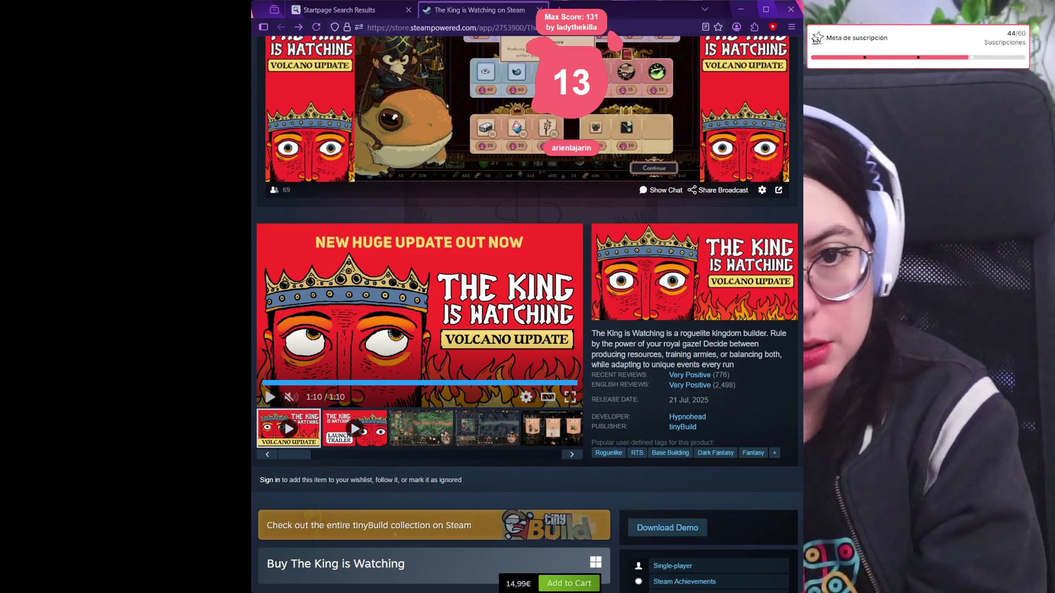
# Close the Startpage Search Results tab and play The King is Watching trailer full screen.
pyautogui.moveTo(590, 113)
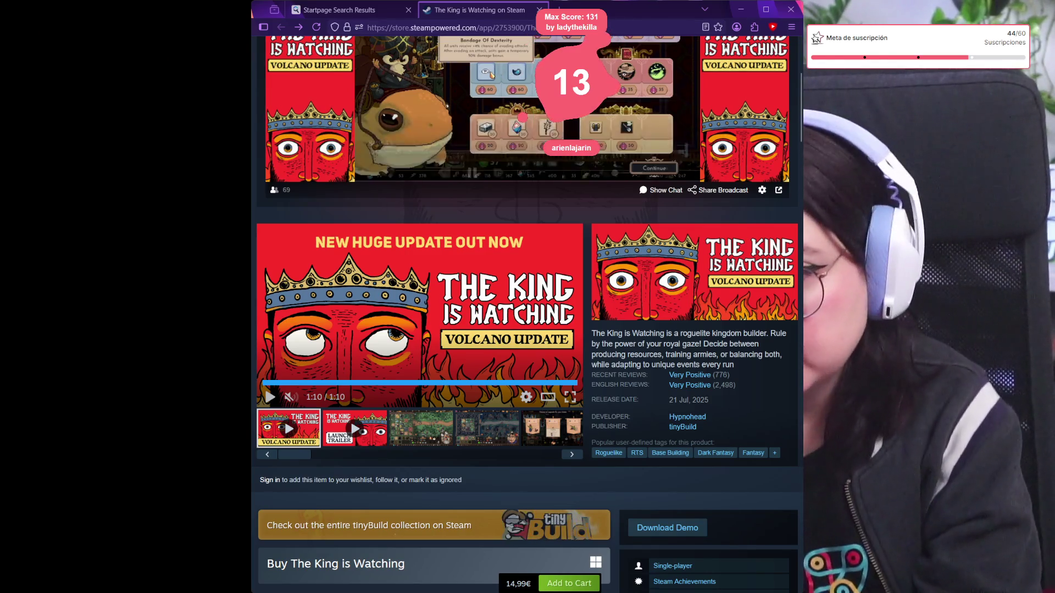
pyautogui.click(409, 10)
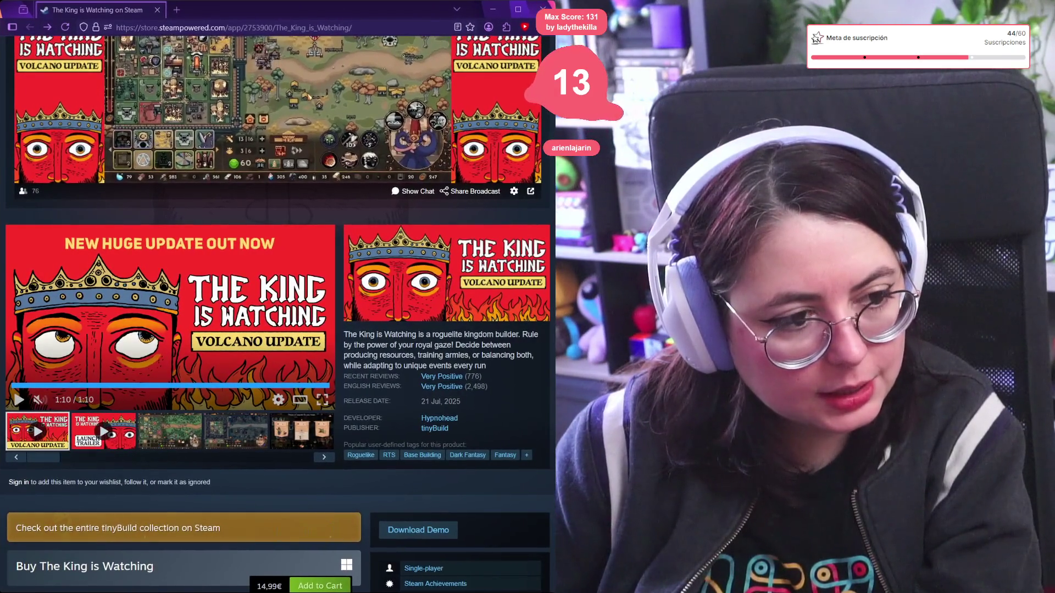
pyautogui.scroll(3, 278, 313)
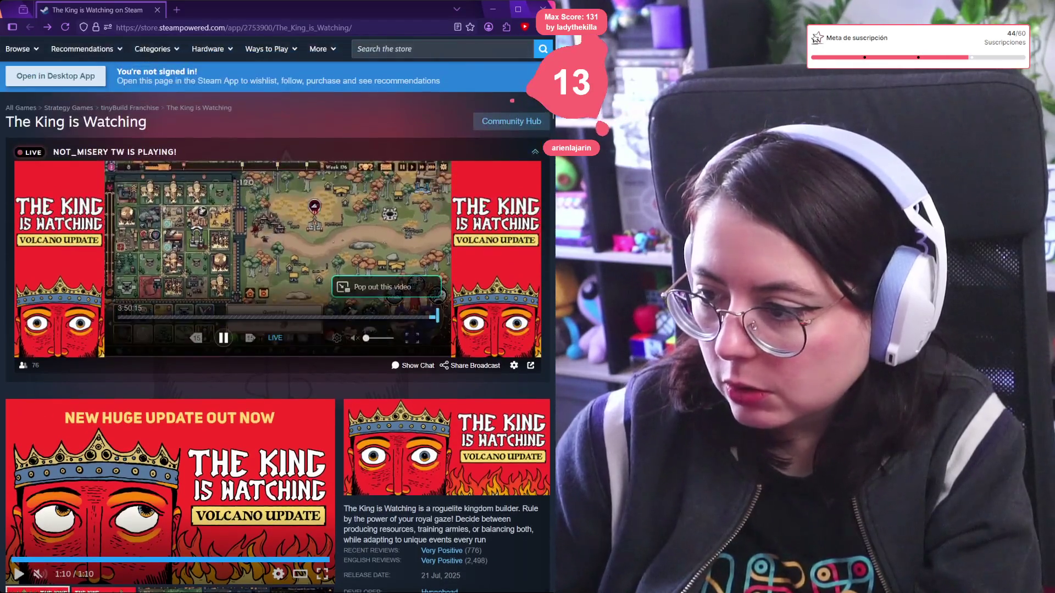
pyautogui.scroll(-2, 324, 459)
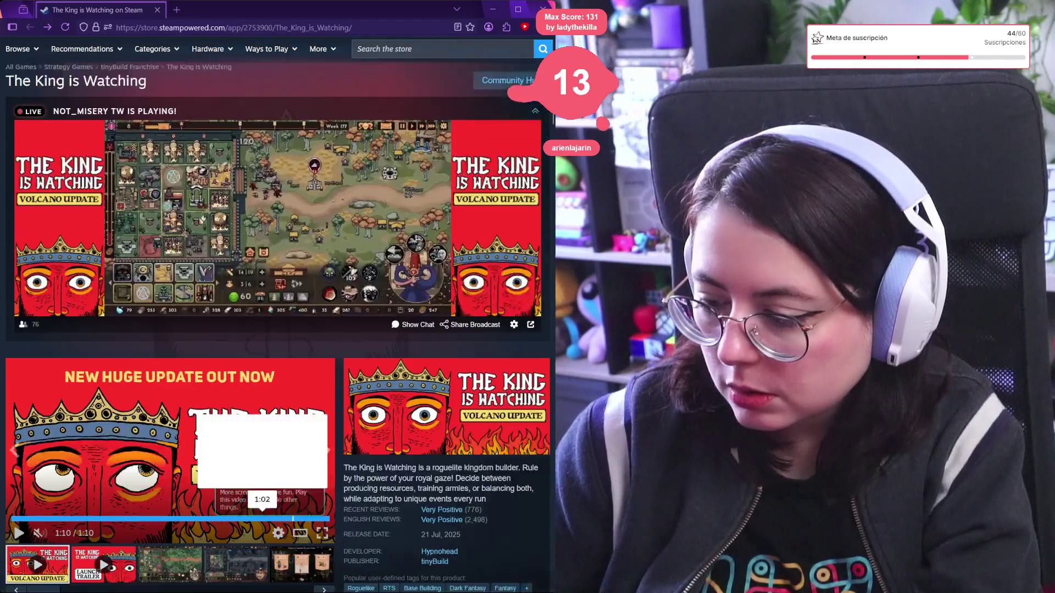
pyautogui.click(323, 458)
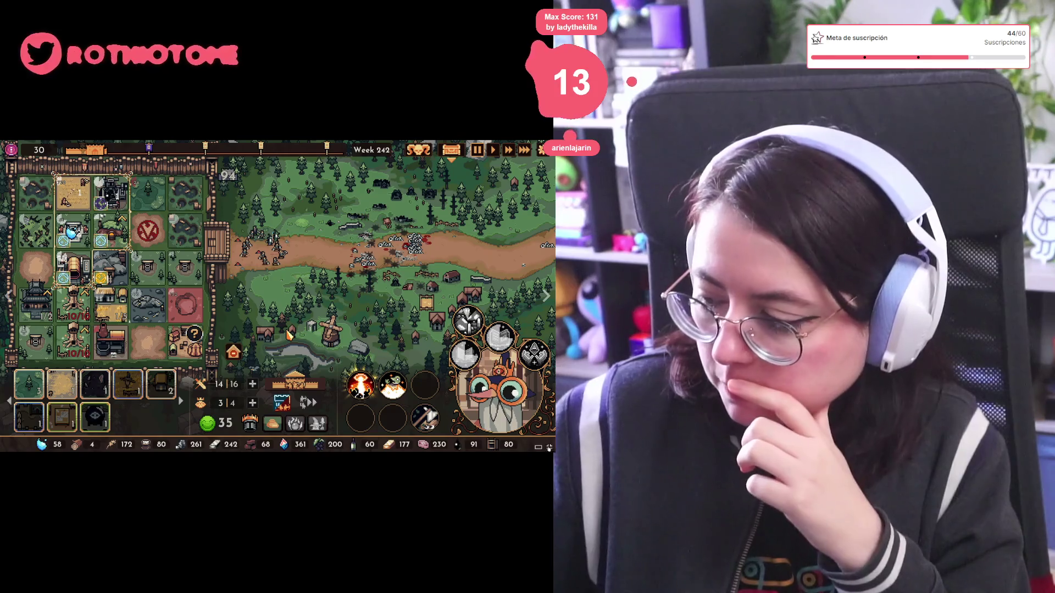
# Exit full screen back to the Trailers & Screenshots viewer at image 3 of 17.
pyautogui.press('Escape')
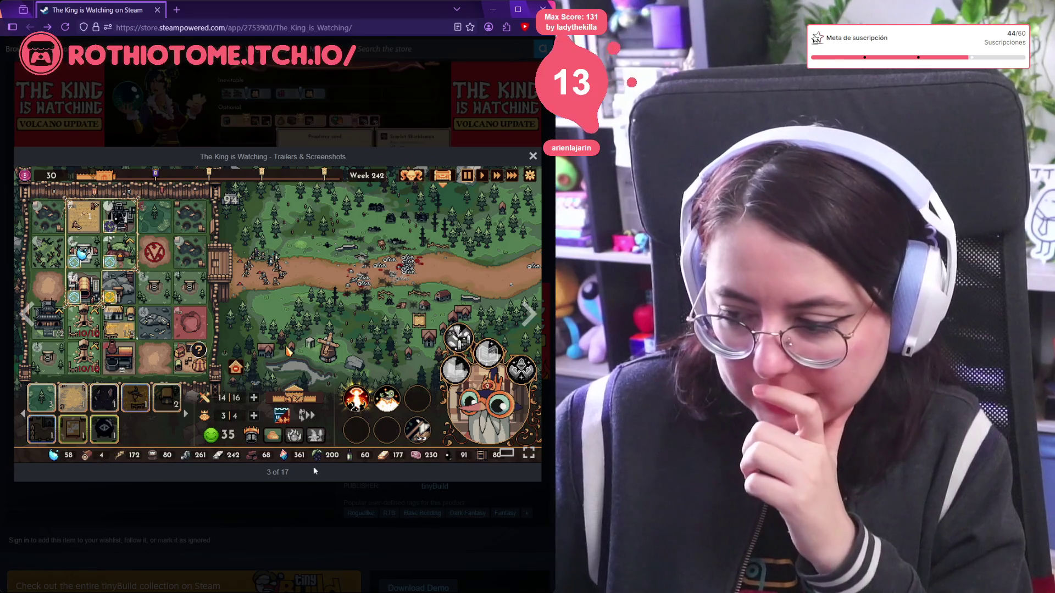
# Page through the screenshots from troop upgrades to the skill tree image, then close the viewer.
pyautogui.click(522, 321)
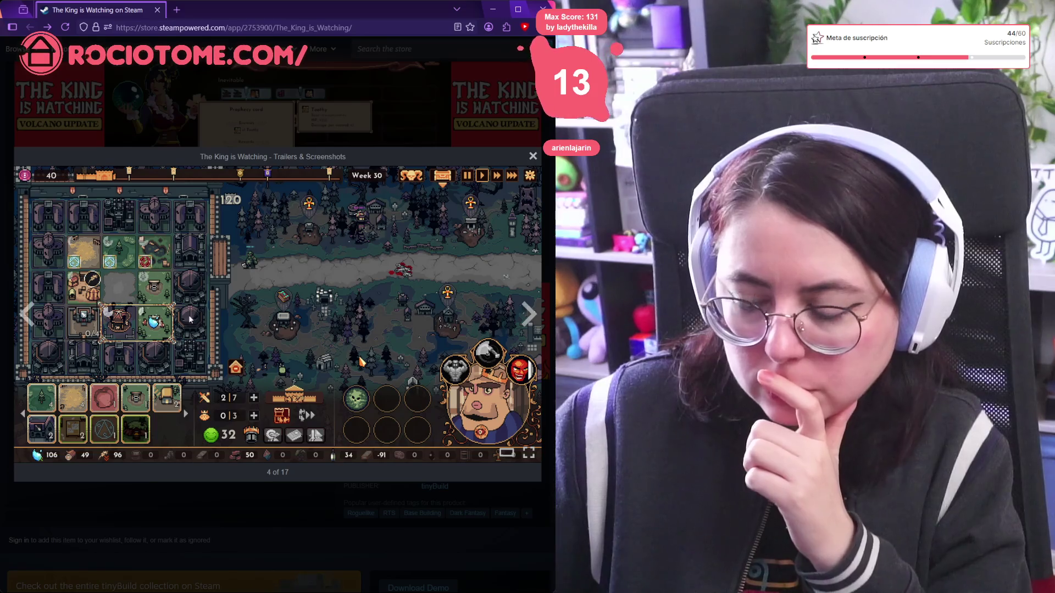
pyautogui.click(27, 314)
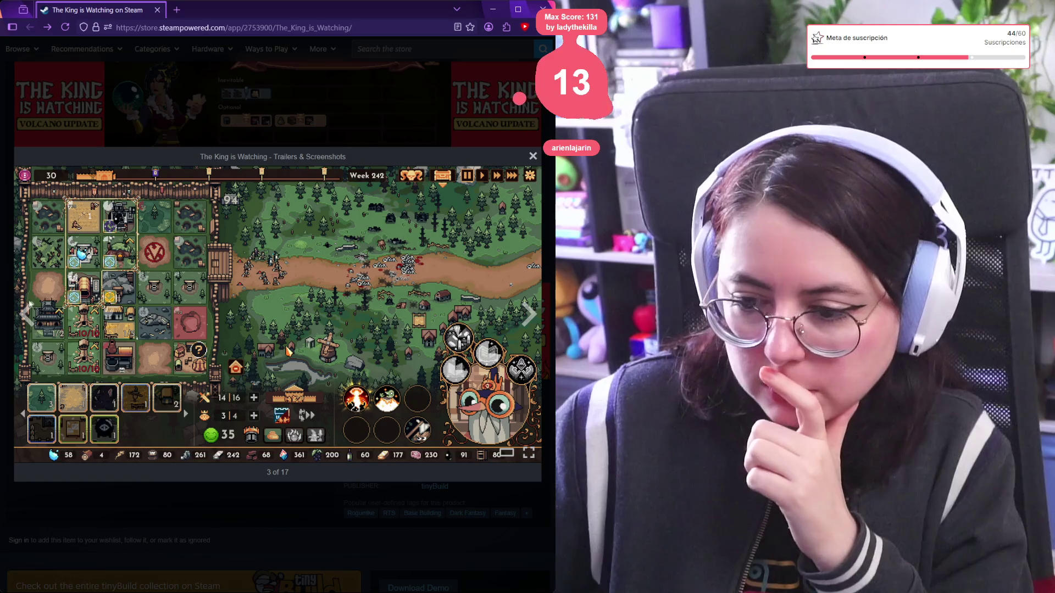
pyautogui.click(534, 313)
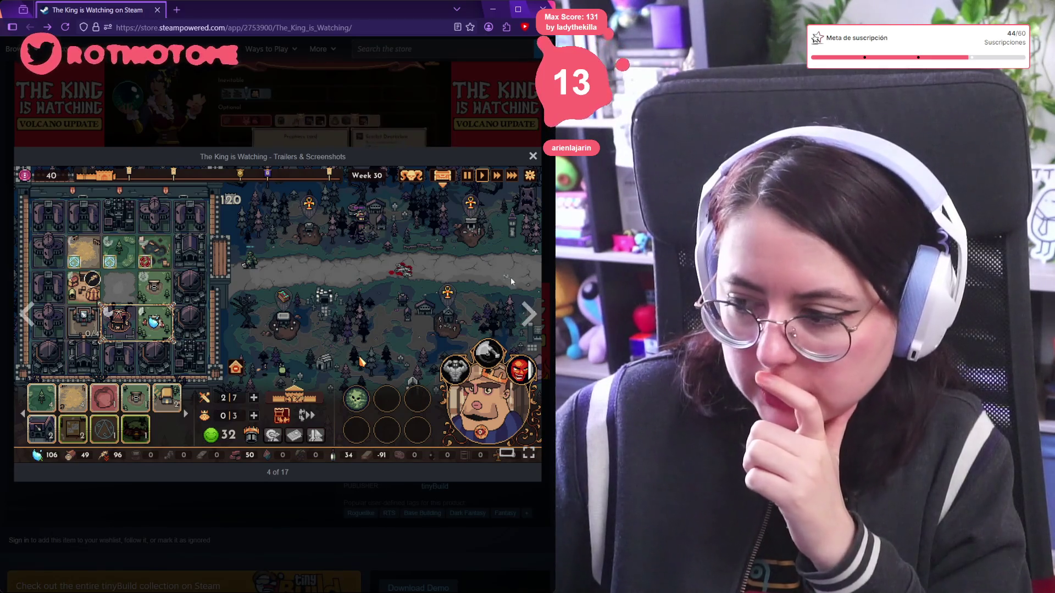
pyautogui.click(529, 314)
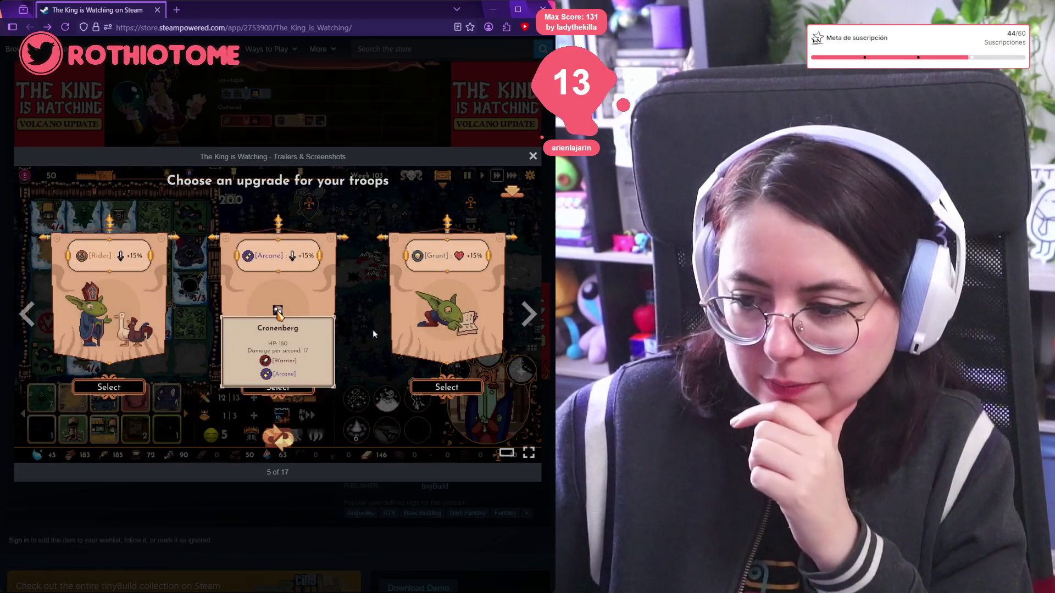
pyautogui.click(531, 321)
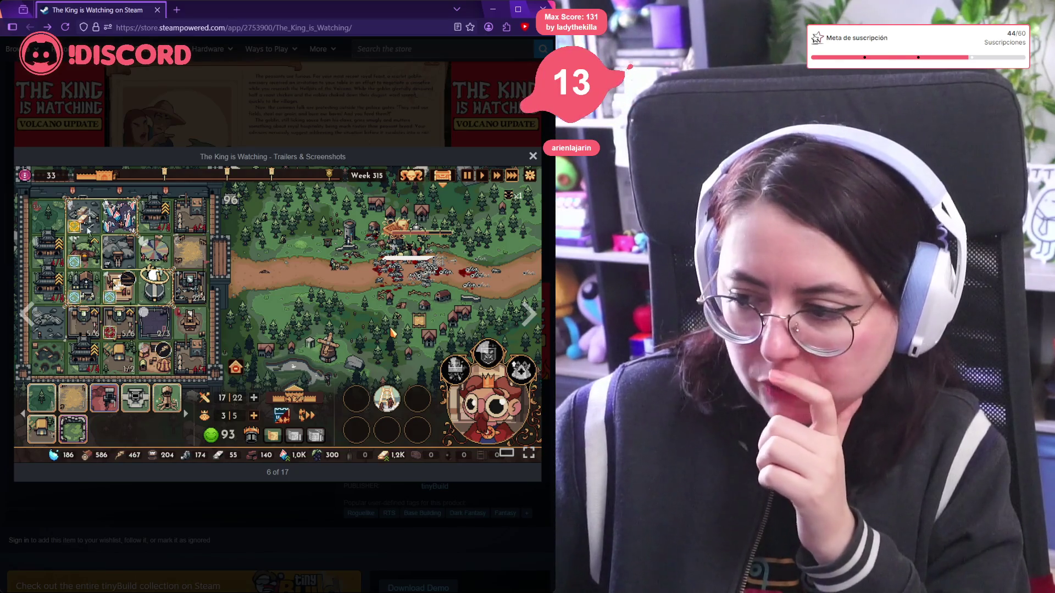
pyautogui.click(529, 323)
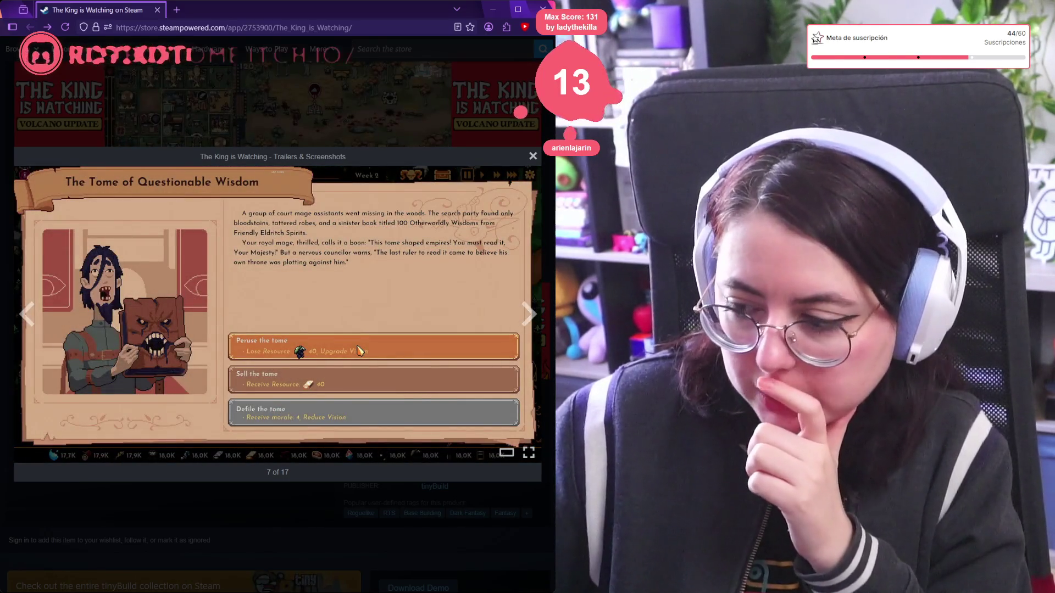
pyautogui.click(528, 323)
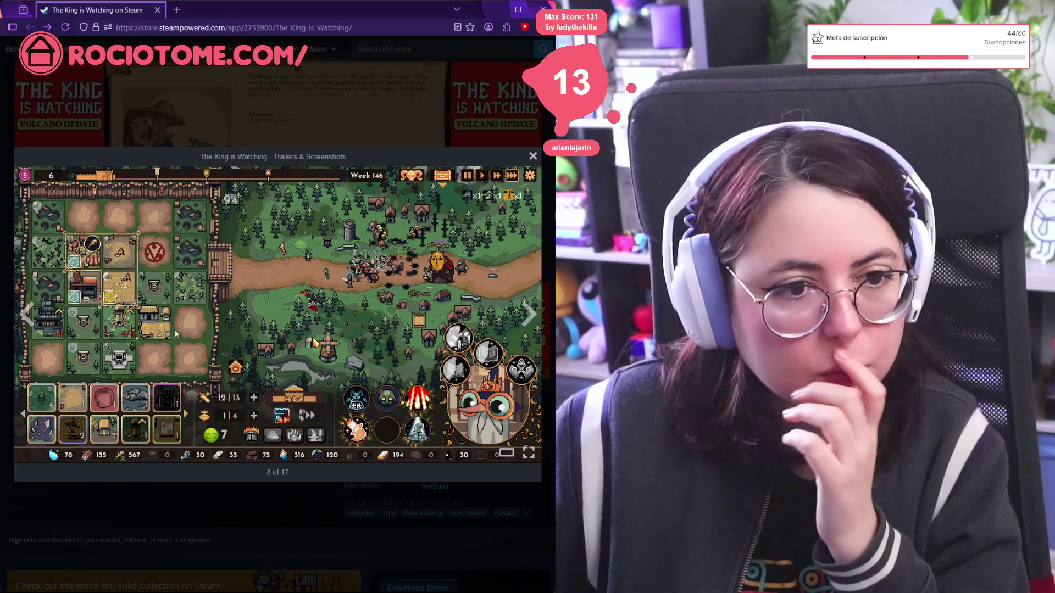
pyautogui.click(527, 317)
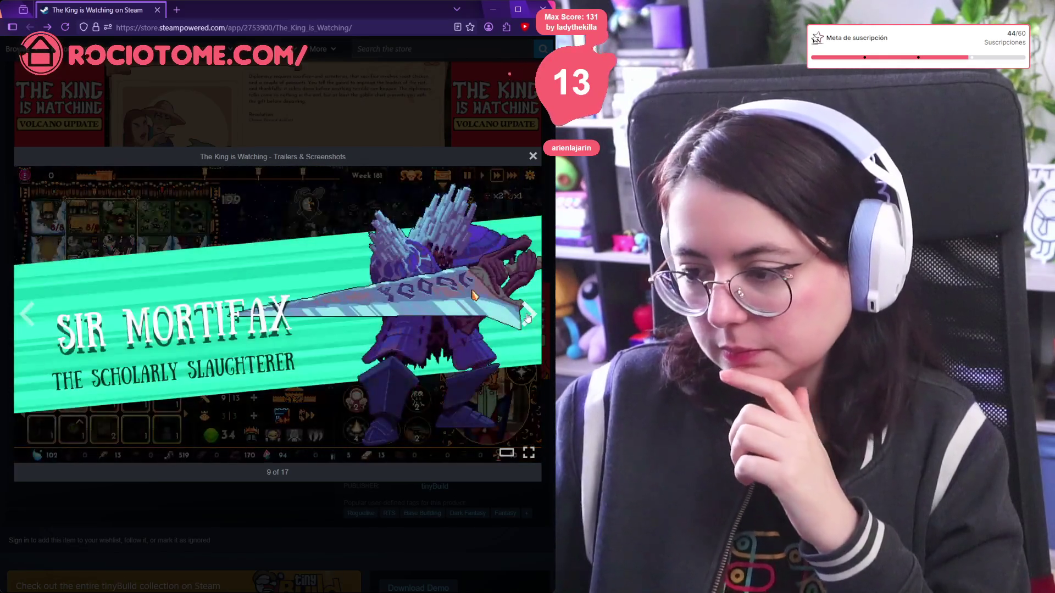
pyautogui.click(528, 316)
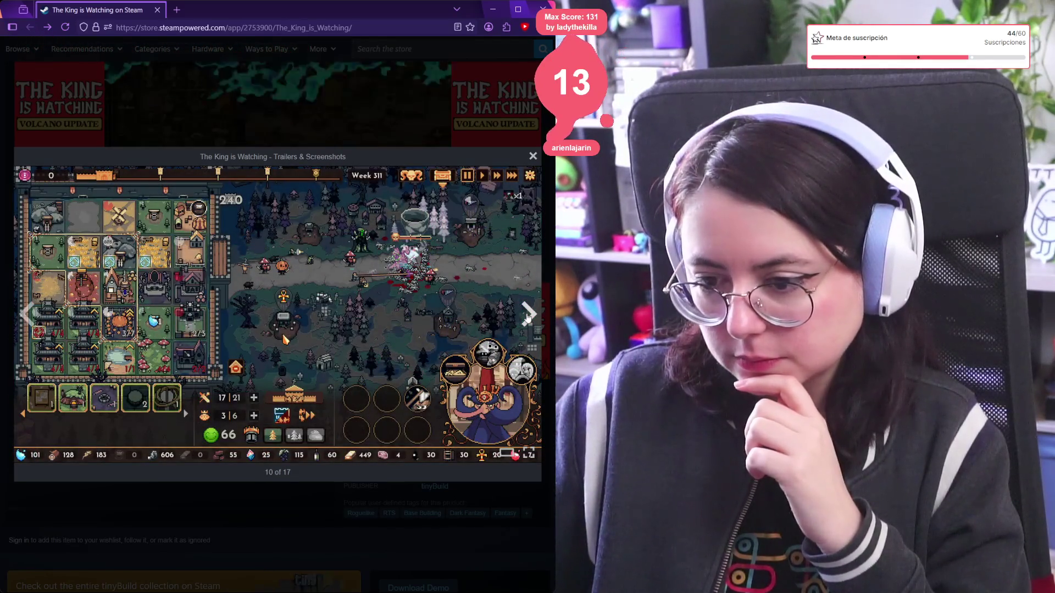
pyautogui.click(528, 317)
pyautogui.click(527, 317)
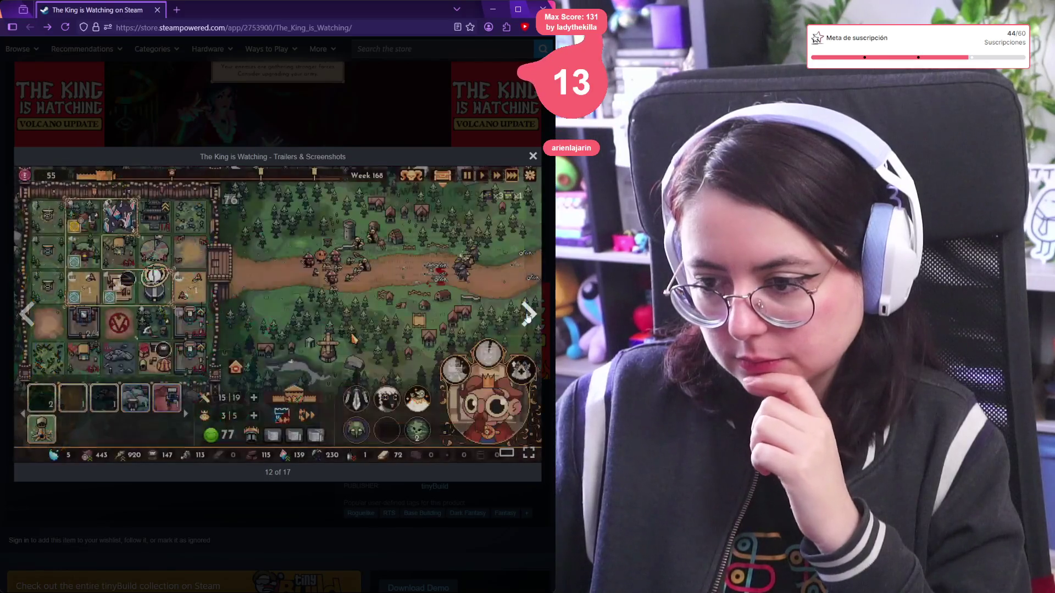
pyautogui.click(527, 317)
pyautogui.press('Escape')
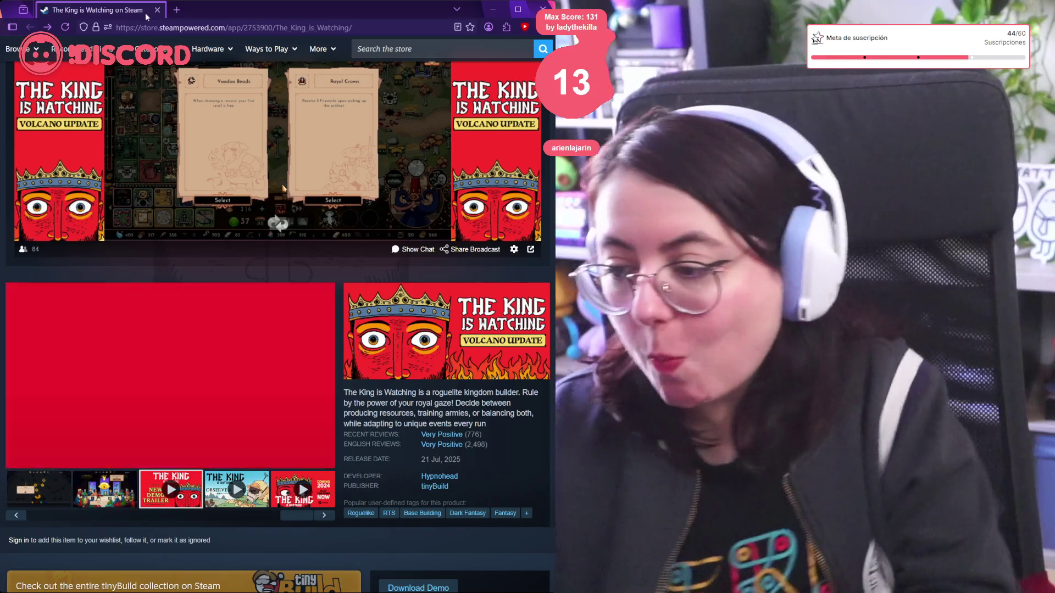
pyautogui.scroll(-10, 428, 324)
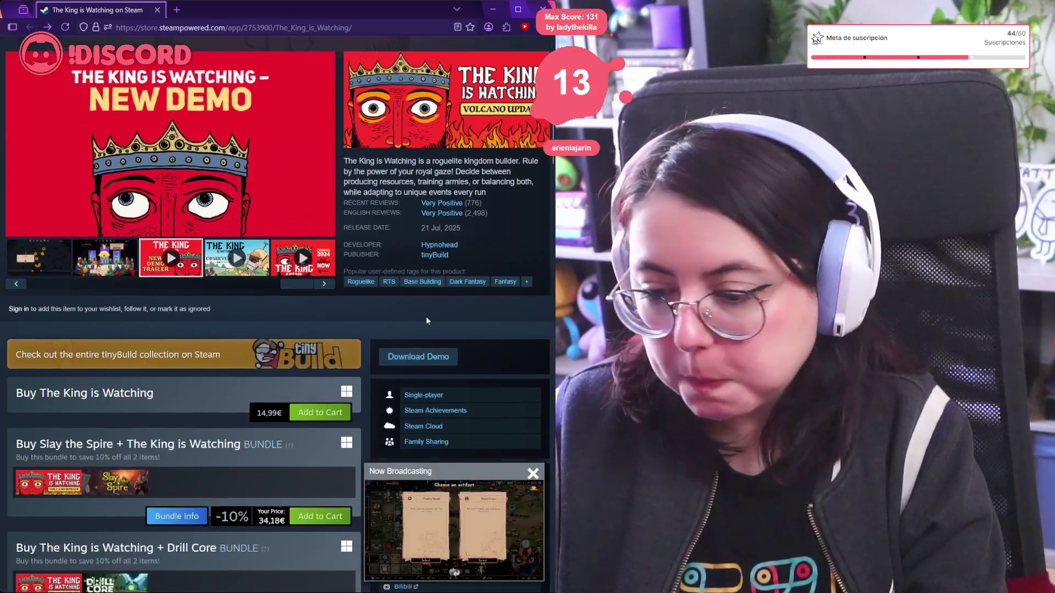
pyautogui.scroll(-4, 423, 305)
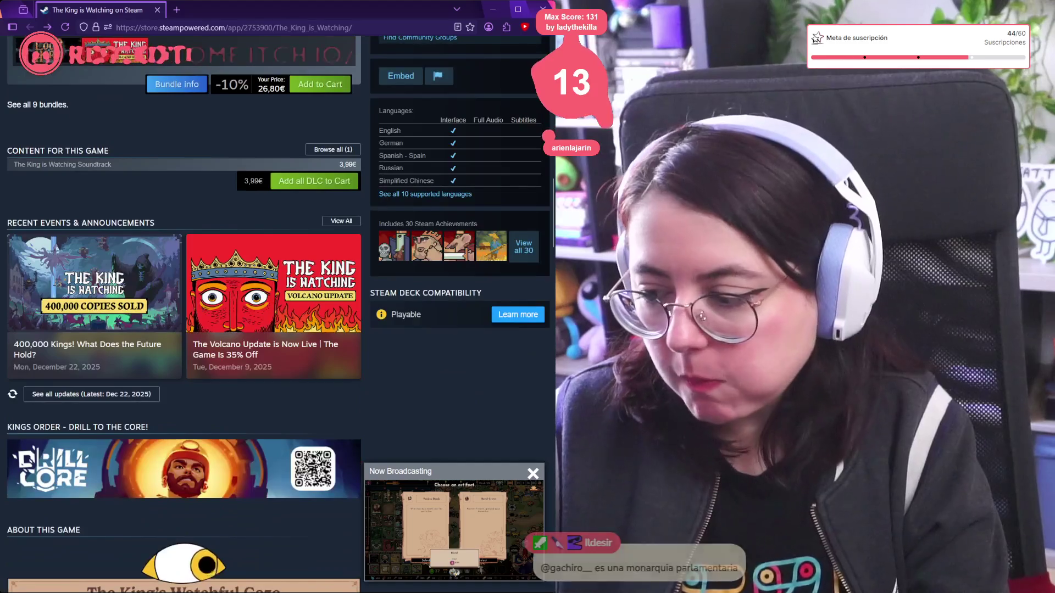
pyautogui.scroll(-4, 284, 334)
pyautogui.scroll(-2, 283, 334)
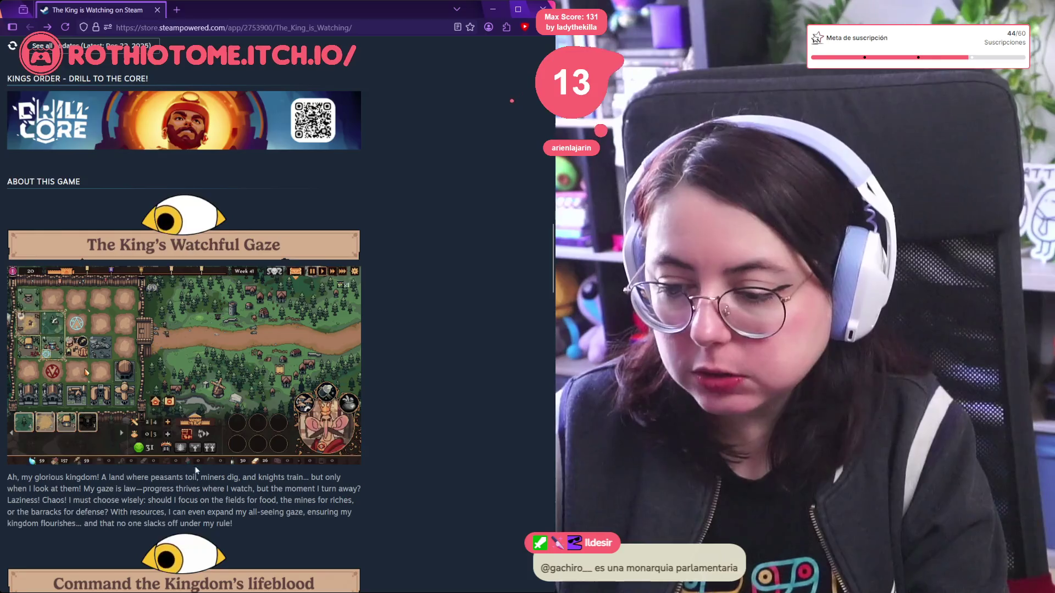
pyautogui.scroll(-4, 188, 456)
pyautogui.scroll(-15, 167, 398)
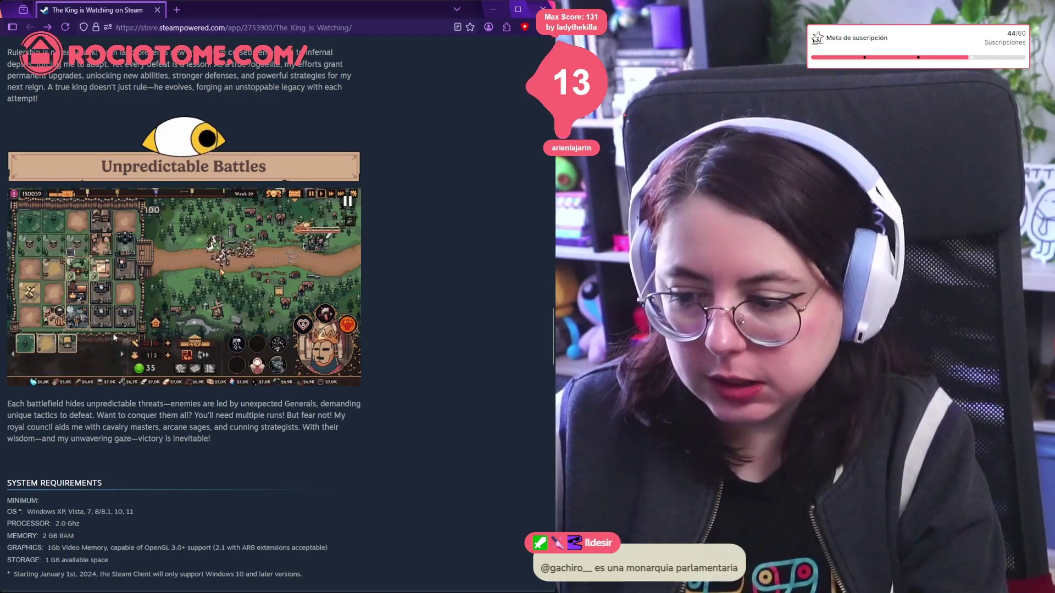
pyautogui.scroll(-2, 95, 350)
pyautogui.scroll(3, 96, 350)
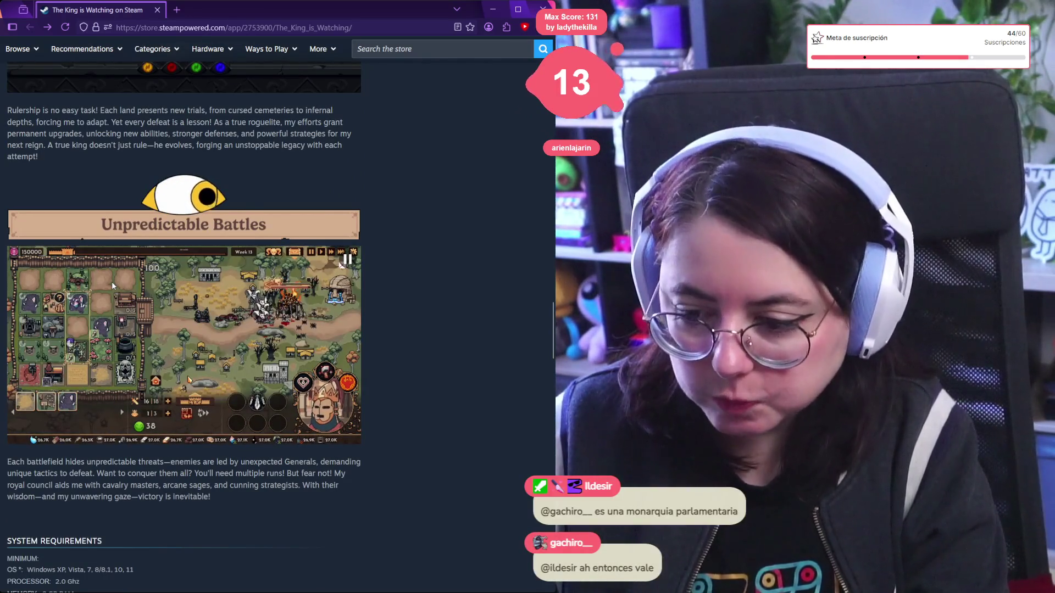
pyautogui.scroll(1, 199, 271)
pyautogui.scroll(17, 200, 271)
pyautogui.scroll(20, 200, 267)
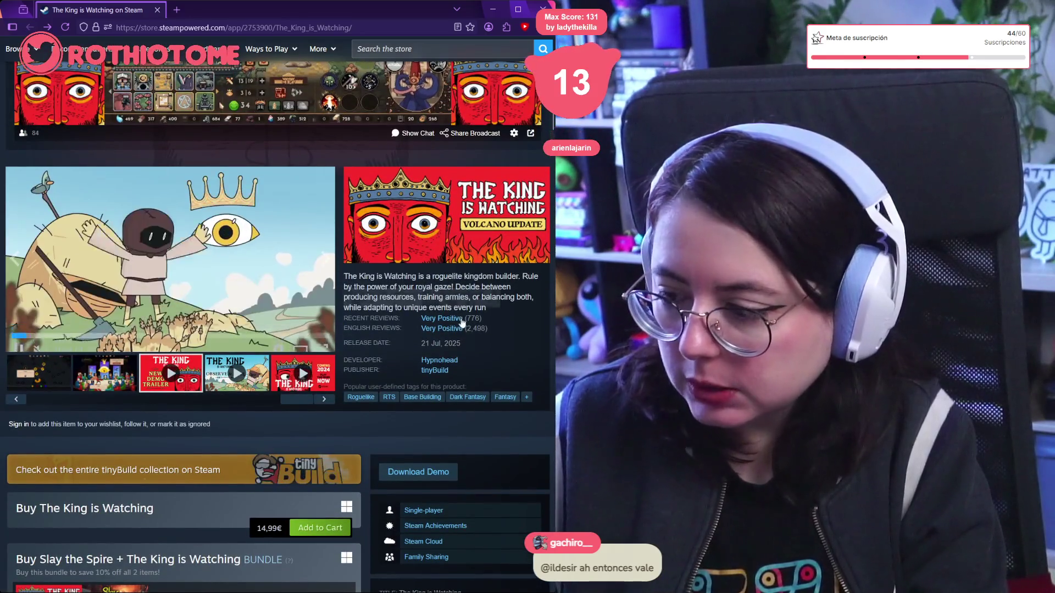
# Jump down to The King is Watching's customer reviews section on the store page.
pyautogui.click(459, 319)
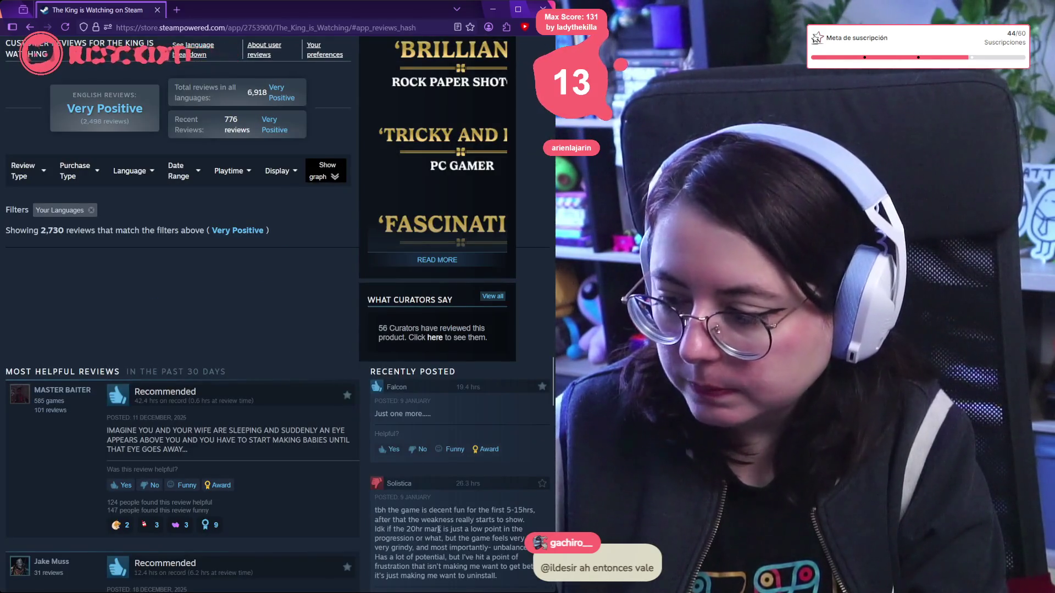
pyautogui.scroll(-3, 520, 526)
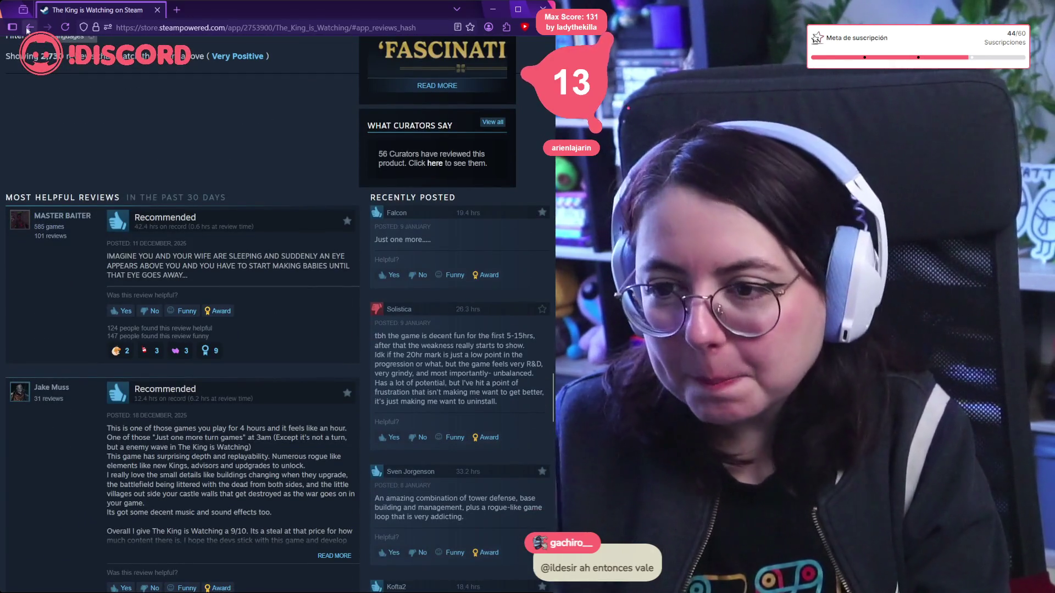
pyautogui.hotkey('alt', 'Left')
pyautogui.scroll(-4, 330, 337)
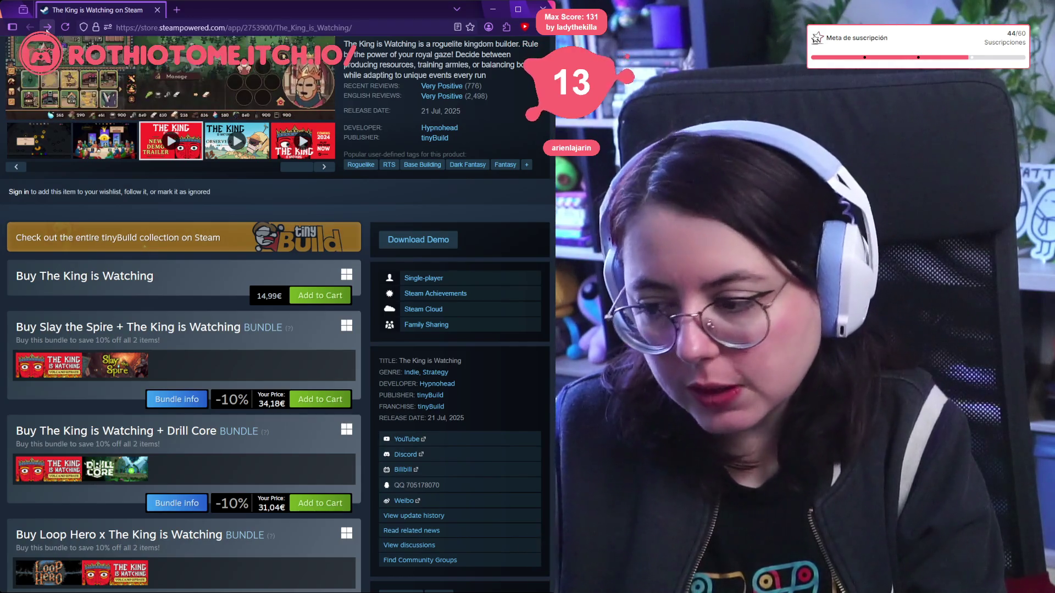
pyautogui.click(441, 85)
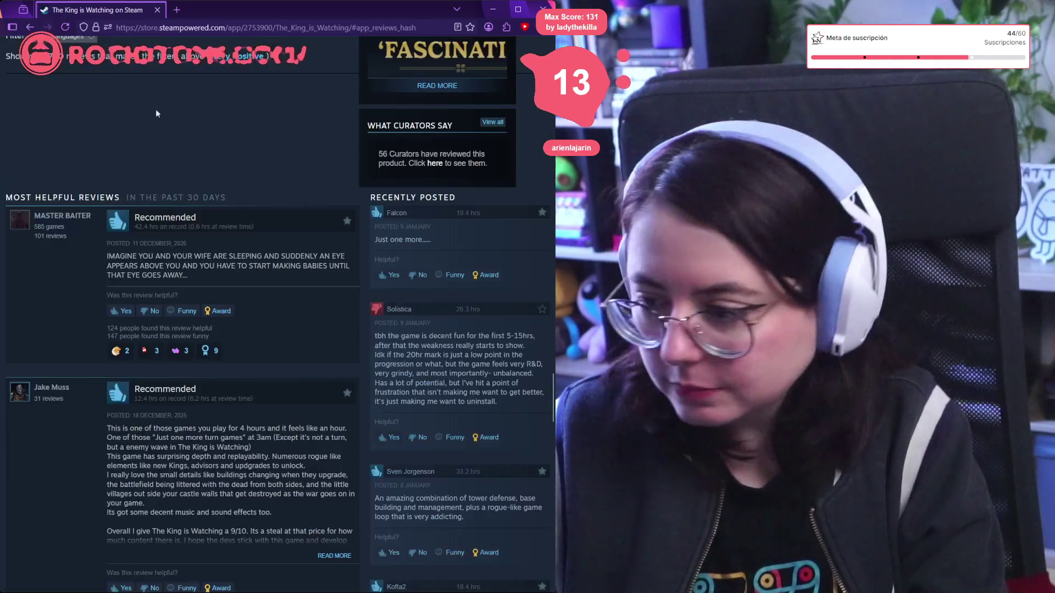
# Highlight the negative recent review about the 20hr mark and try marking it not helpful.
pyautogui.moveTo(383, 337); pyautogui.dragTo(534, 336)
pyautogui.doubleClick(471, 336)
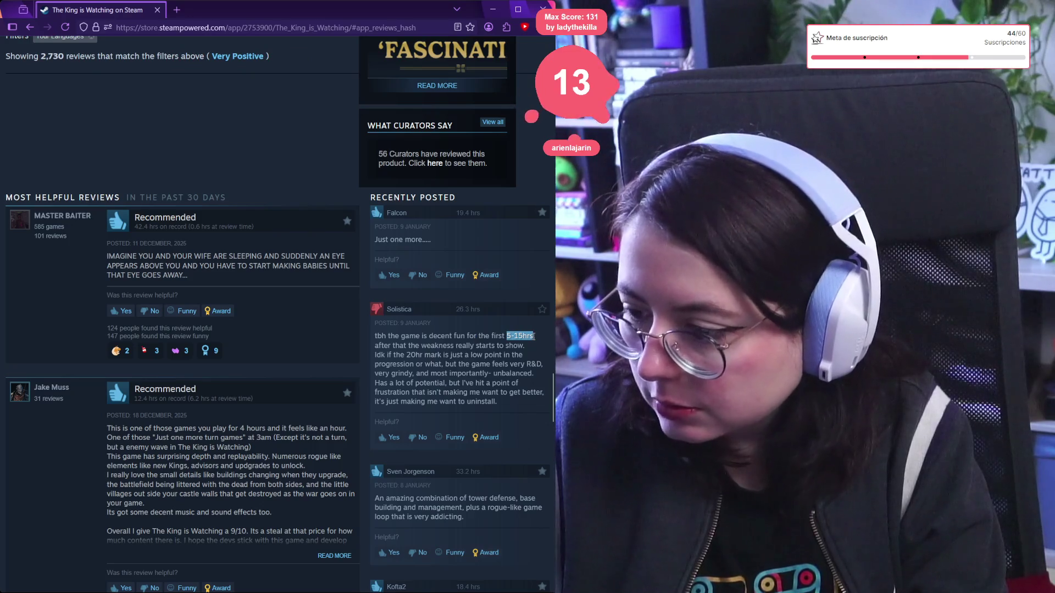
pyautogui.moveTo(534, 335)
pyautogui.mouseDown()
pyautogui.moveTo(439, 346)
pyautogui.moveTo(444, 355)
pyautogui.mouseUp()
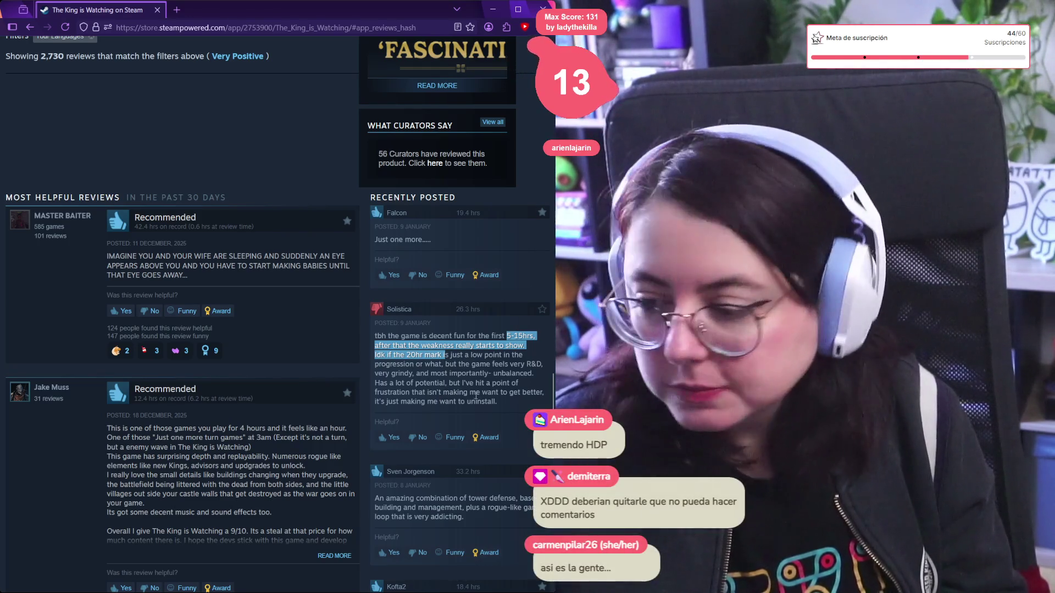
pyautogui.click(521, 393)
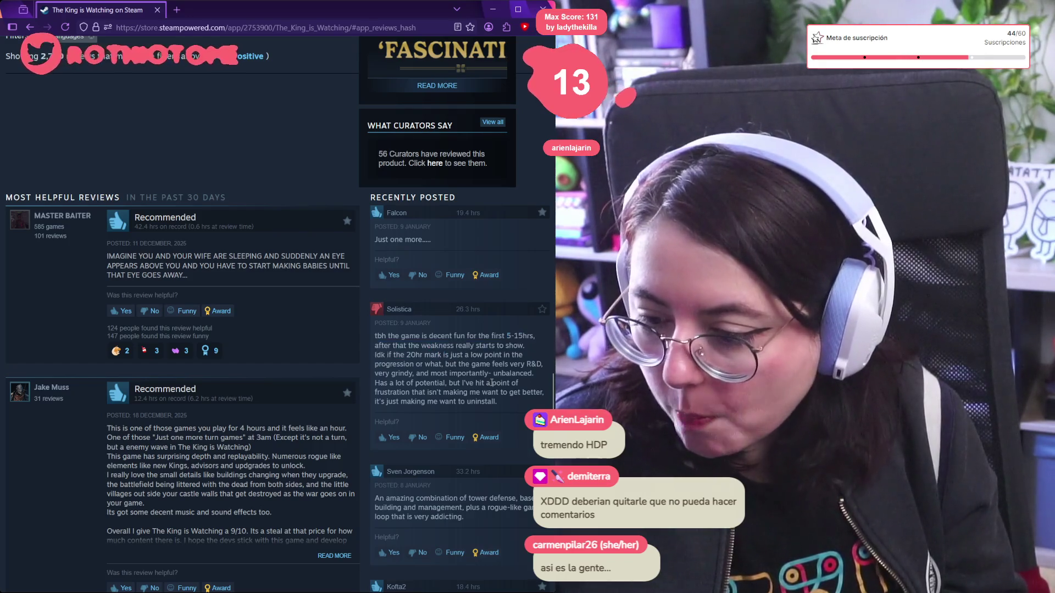
pyautogui.moveTo(520, 410); pyautogui.dragTo(387, 336)
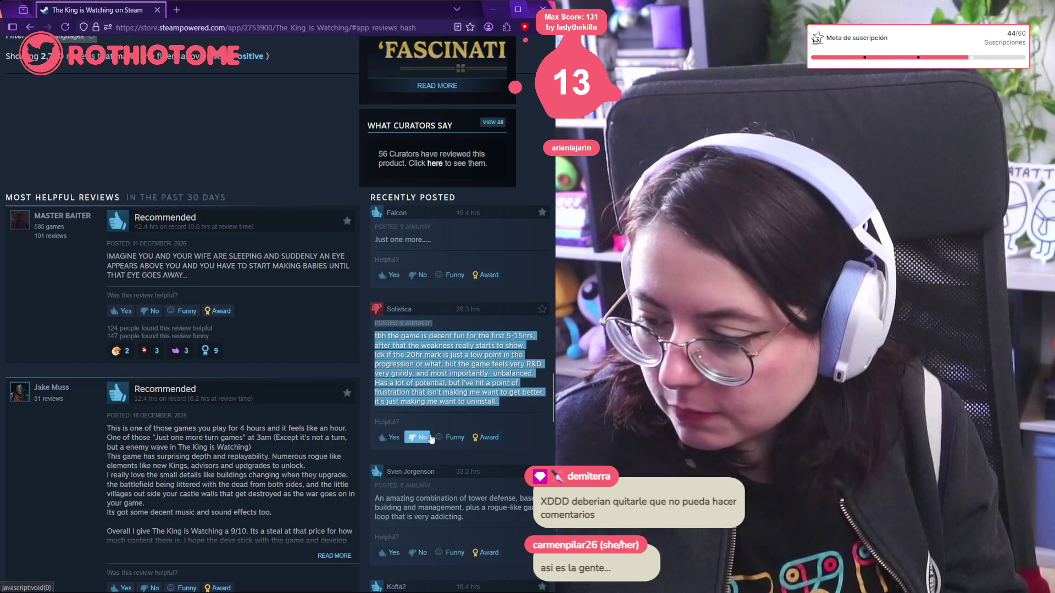
pyautogui.click(425, 438)
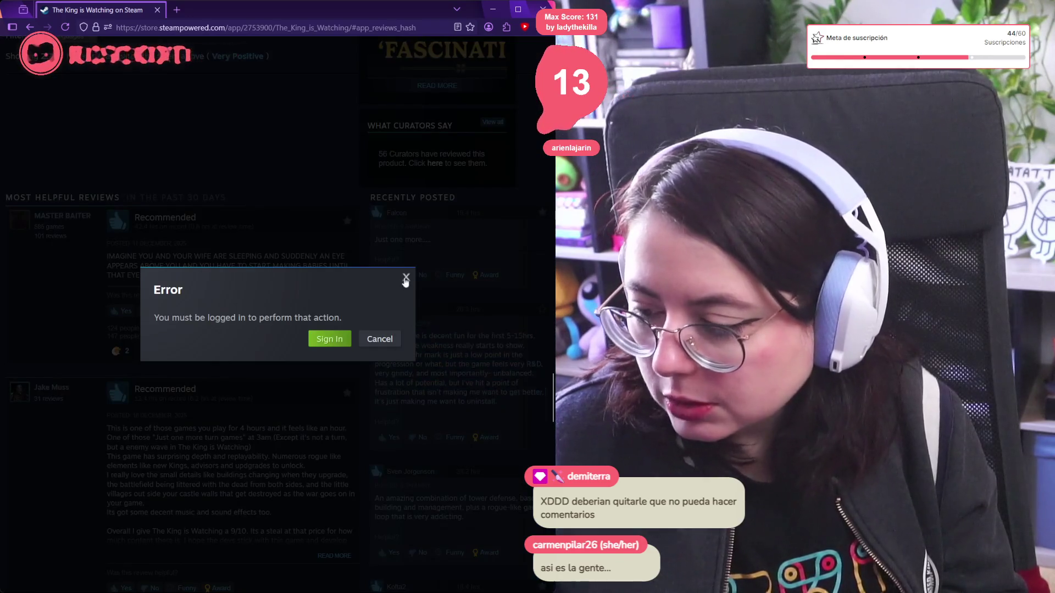
pyautogui.click(405, 276)
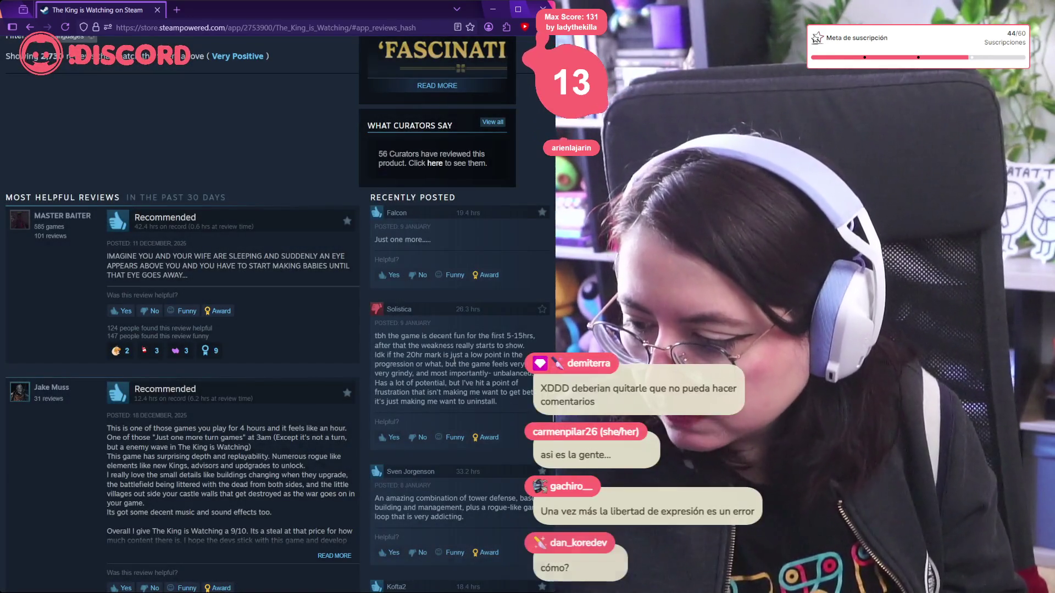
# Read further down and select the text of a Not Recommended review.
pyautogui.scroll(-10, 436, 342)
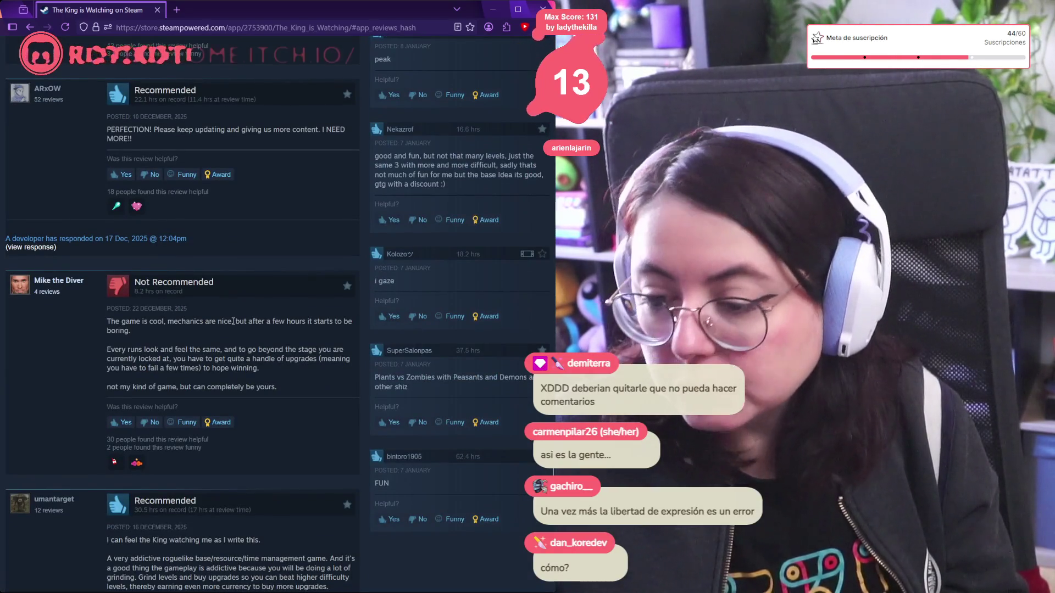
pyautogui.moveTo(227, 324); pyautogui.dragTo(218, 352)
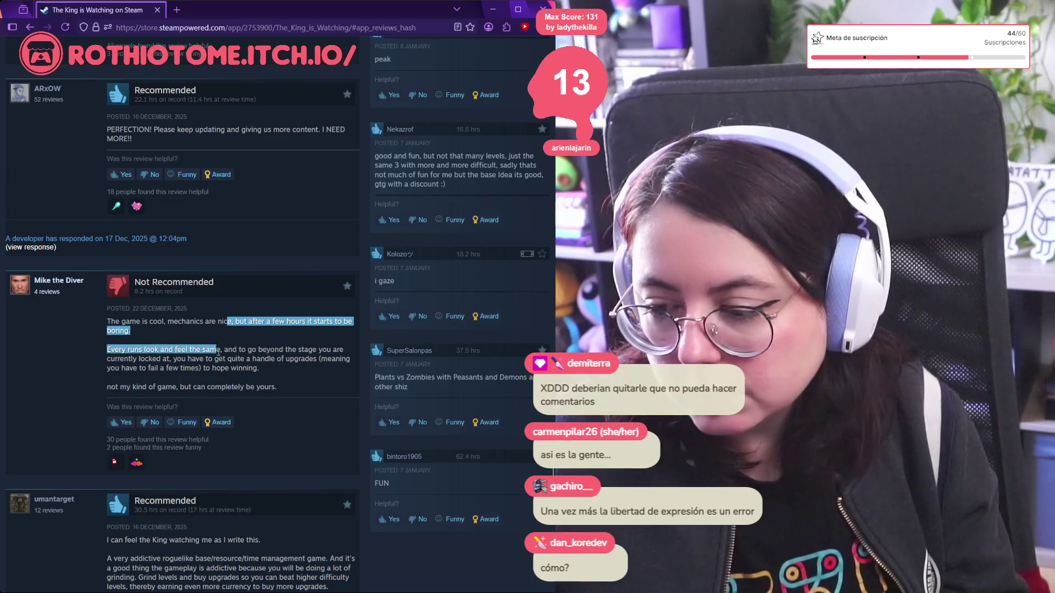
pyautogui.moveTo(337, 349)
pyautogui.mouseDown()
pyautogui.moveTo(236, 368)
pyautogui.moveTo(193, 358)
pyautogui.moveTo(271, 367)
pyautogui.moveTo(287, 387)
pyautogui.mouseUp()
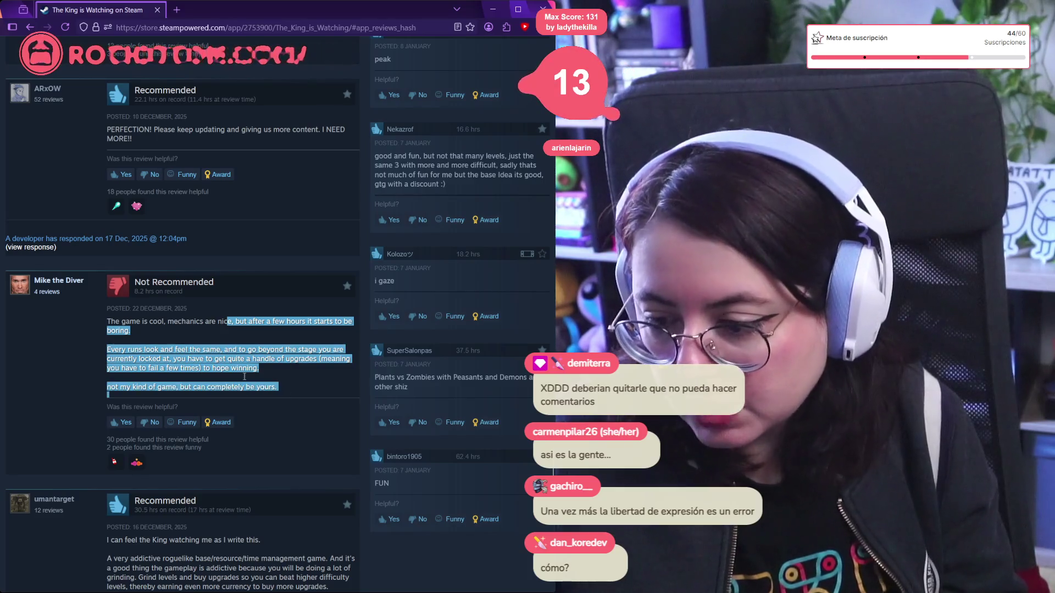
pyautogui.scroll(-6, 287, 385)
pyautogui.scroll(5, 261, 257)
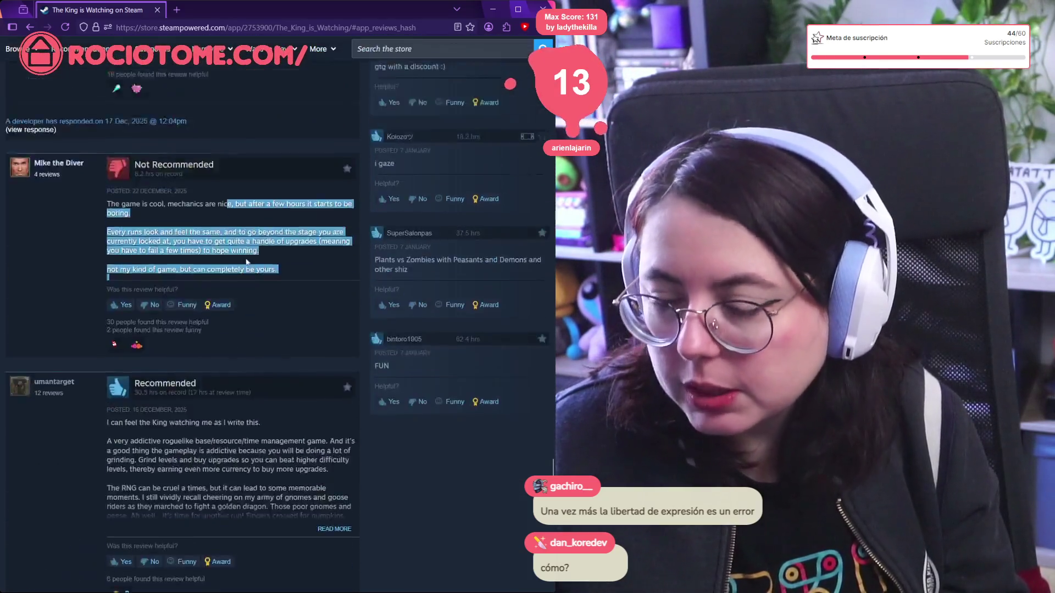
pyautogui.scroll(-4, 269, 330)
pyautogui.scroll(-15, 269, 330)
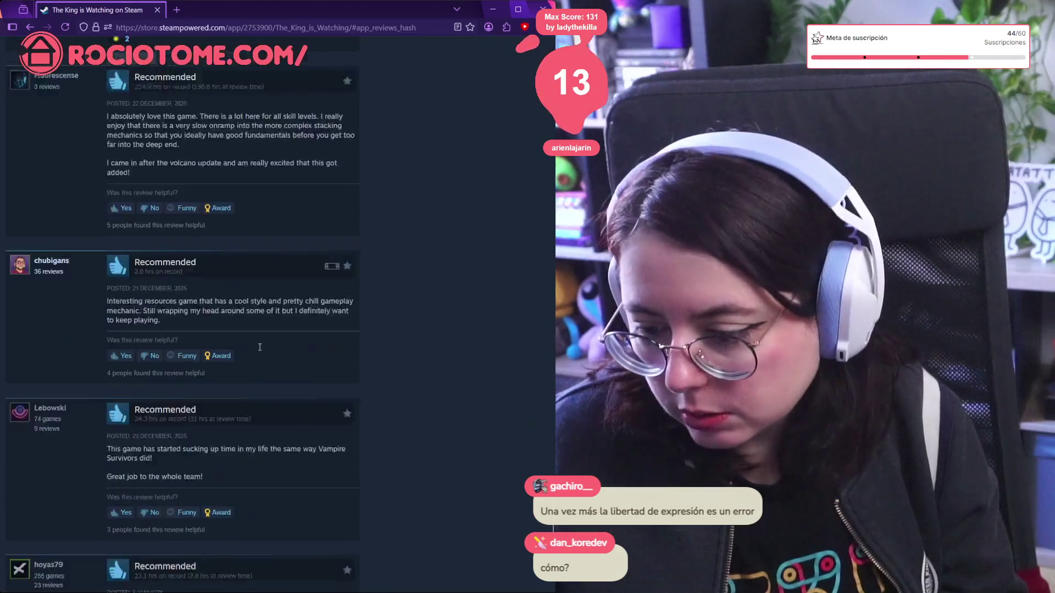
# Browse all 8,104 reviews and open the Not Recommended review about content padding.
pyautogui.click(182, 419)
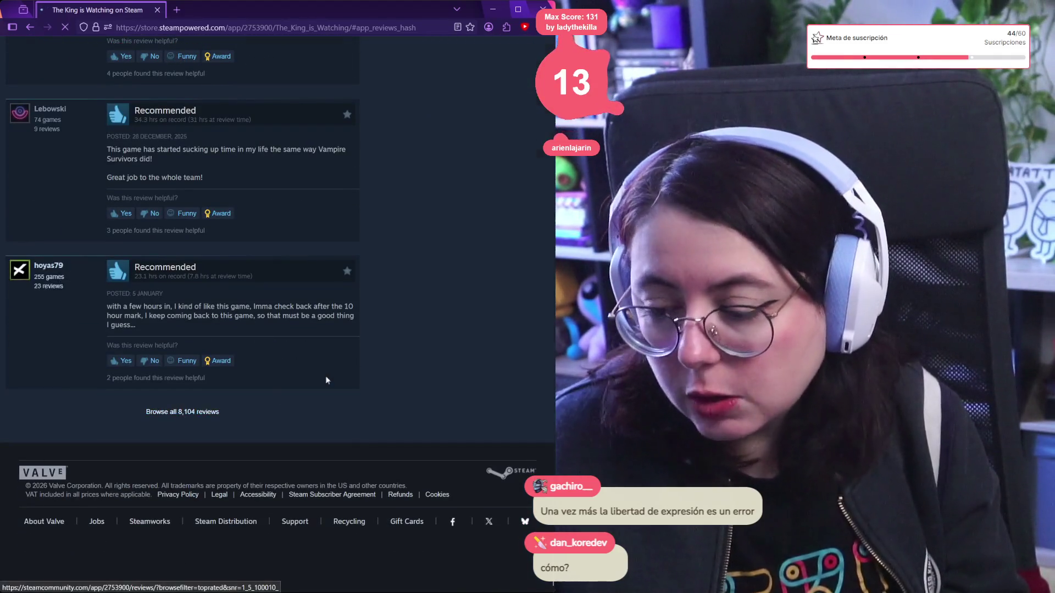
pyautogui.scroll(-10, 250, 449)
pyautogui.scroll(-3, 249, 449)
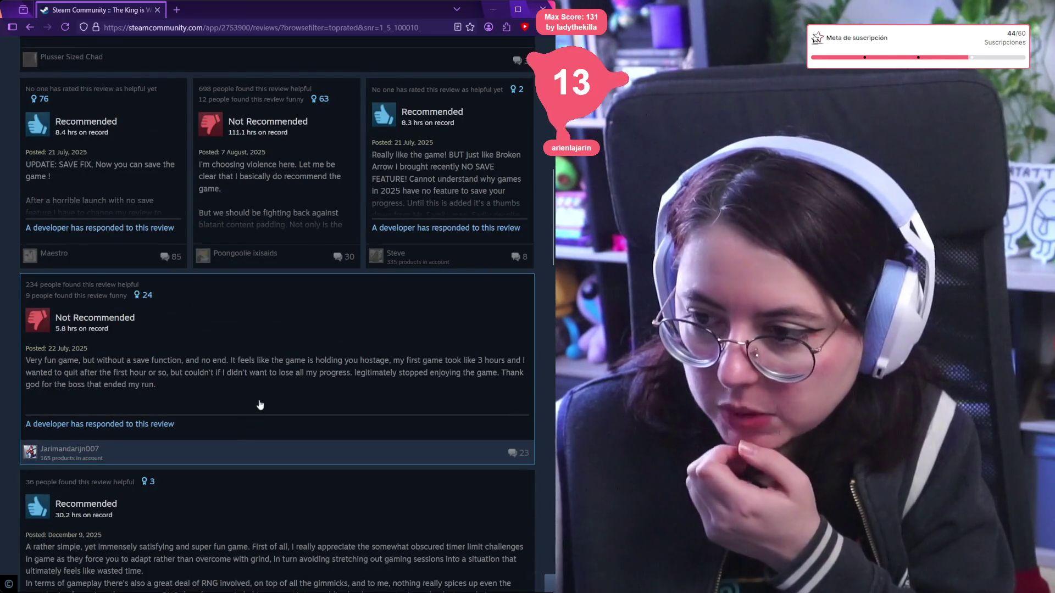
pyautogui.click(275, 211)
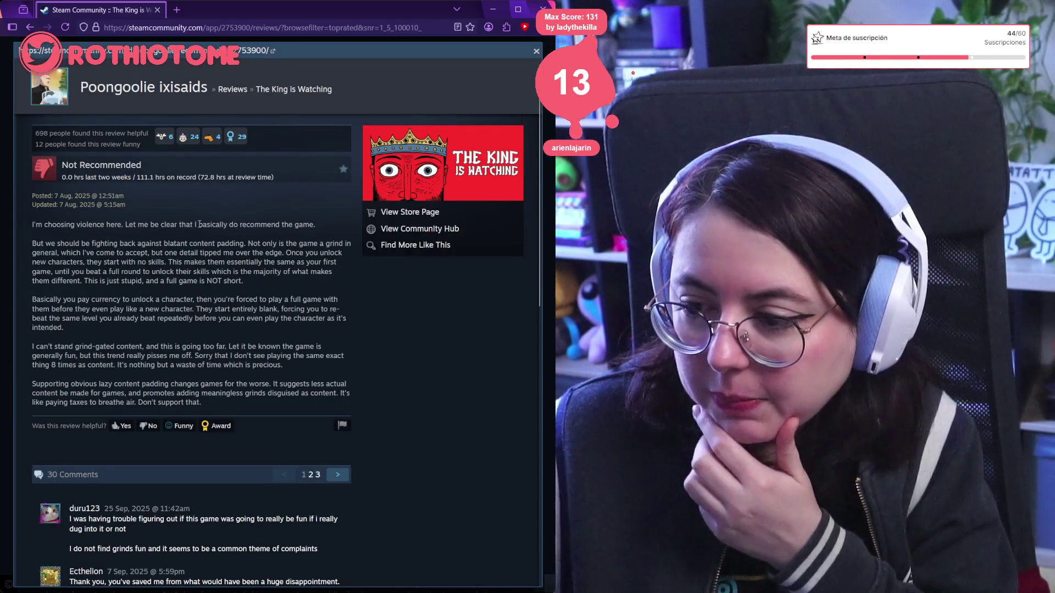
# Highlight the review's opening line, its 111 hours on record, and the blank-new-characters sentence.
pyautogui.moveTo(322, 231)
pyautogui.mouseDown()
pyautogui.moveTo(39, 223)
pyautogui.moveTo(110, 330)
pyautogui.moveTo(36, 222)
pyautogui.mouseUp()
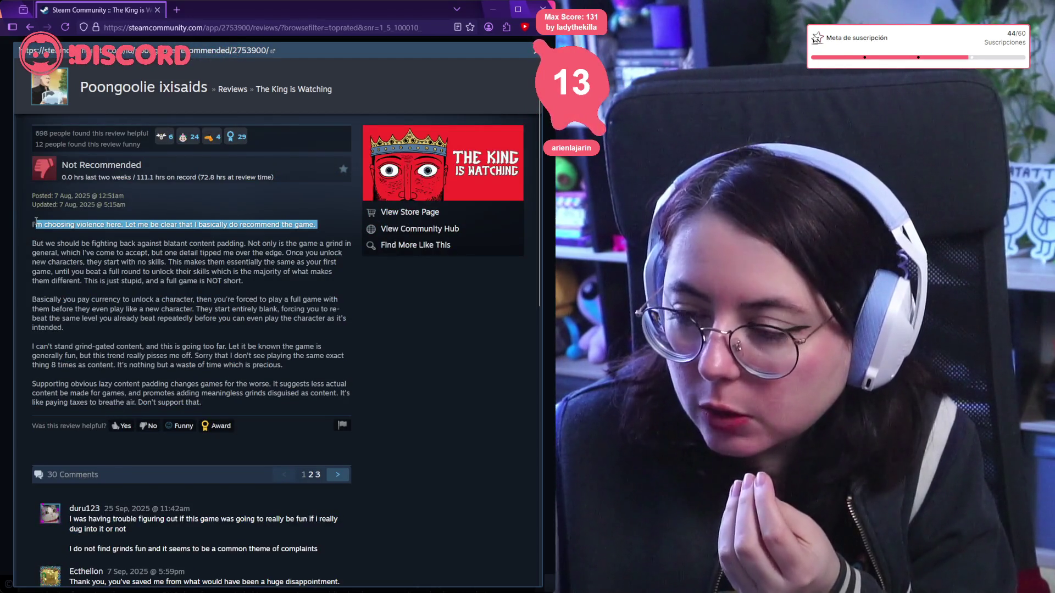
pyautogui.doubleClick(144, 177)
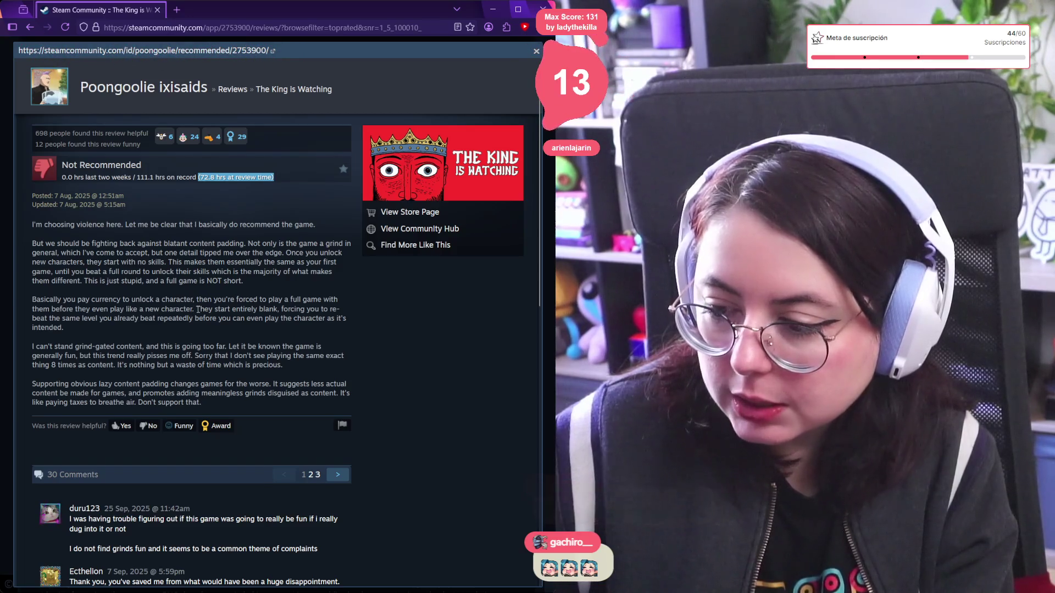
pyautogui.moveTo(195, 310)
pyautogui.mouseDown()
pyautogui.moveTo(262, 318)
pyautogui.moveTo(316, 309)
pyautogui.moveTo(307, 323)
pyautogui.moveTo(172, 319)
pyautogui.moveTo(153, 331)
pyautogui.moveTo(140, 322)
pyautogui.moveTo(330, 322)
pyautogui.moveTo(213, 340)
pyautogui.moveTo(134, 330)
pyautogui.moveTo(232, 384)
pyautogui.moveTo(312, 371)
pyautogui.mouseUp()
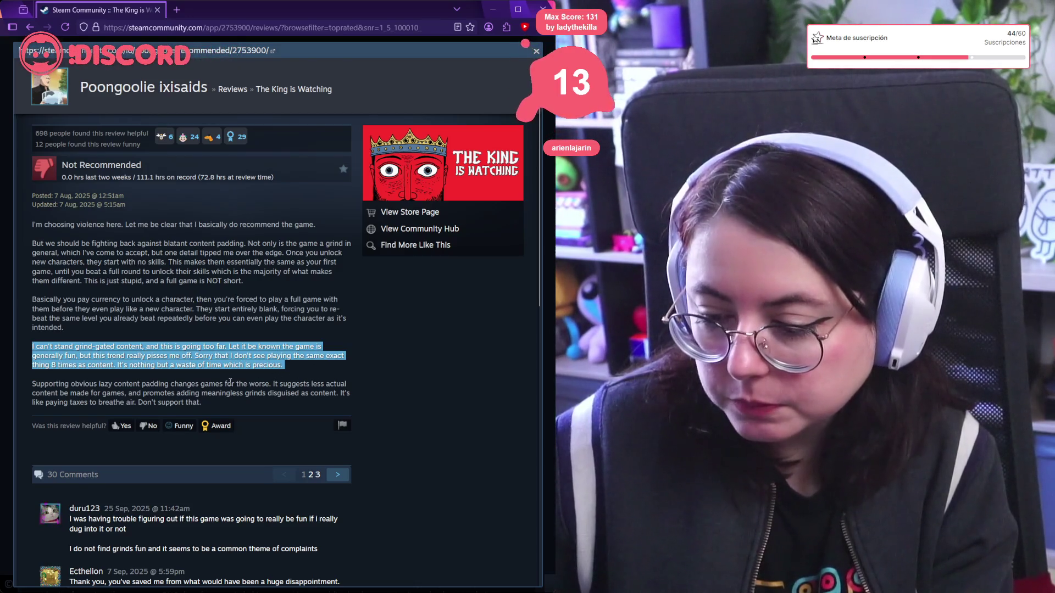
# Scroll through the review's comments and select the one predicting the dev changes this.
pyautogui.scroll(-2, 229, 335)
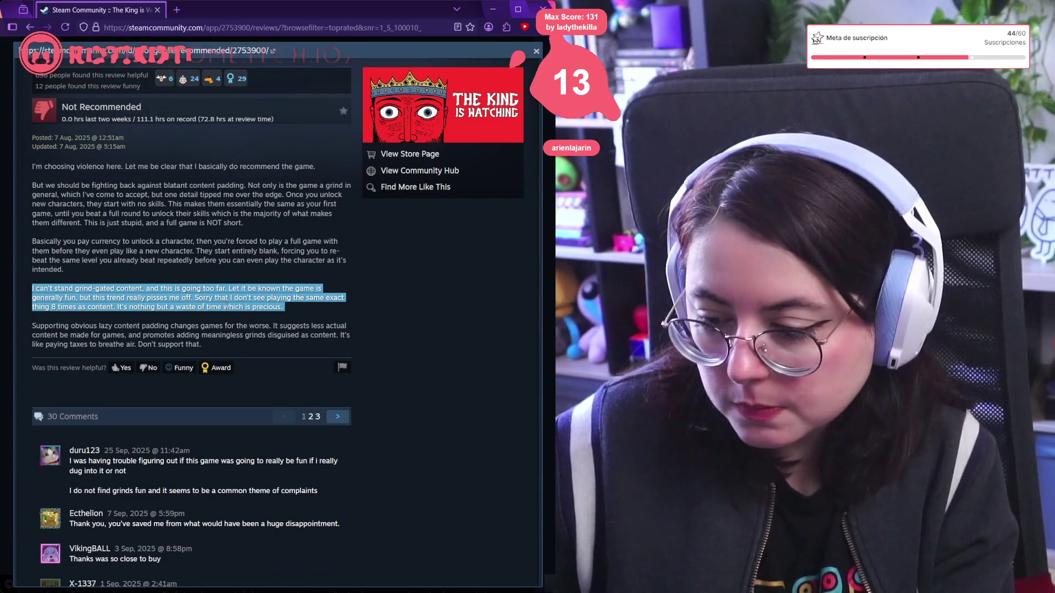
pyautogui.scroll(-5, 219, 311)
pyautogui.scroll(-1, 218, 310)
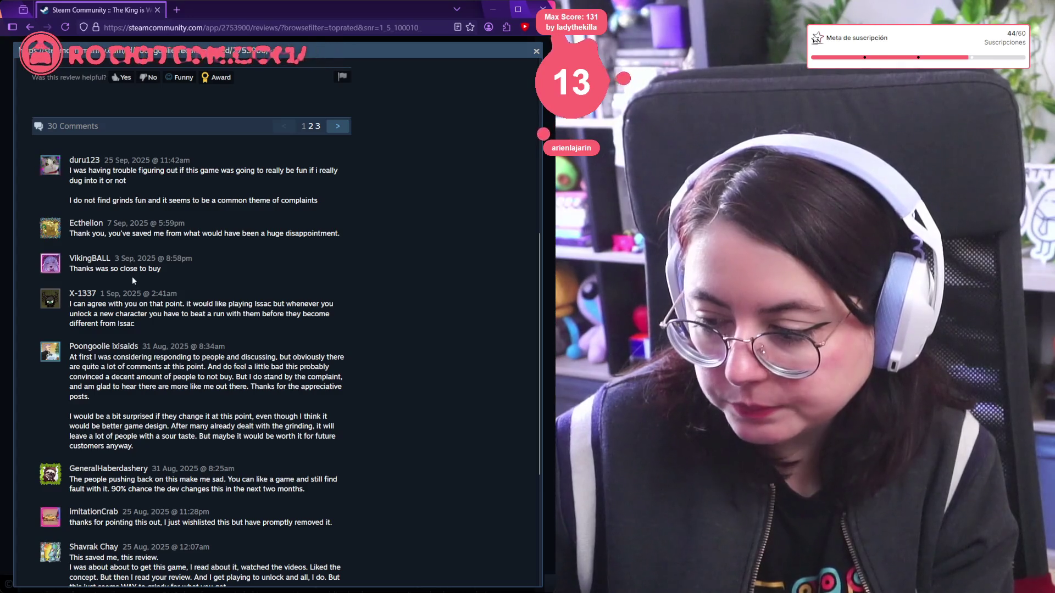
pyautogui.scroll(-1, 132, 280)
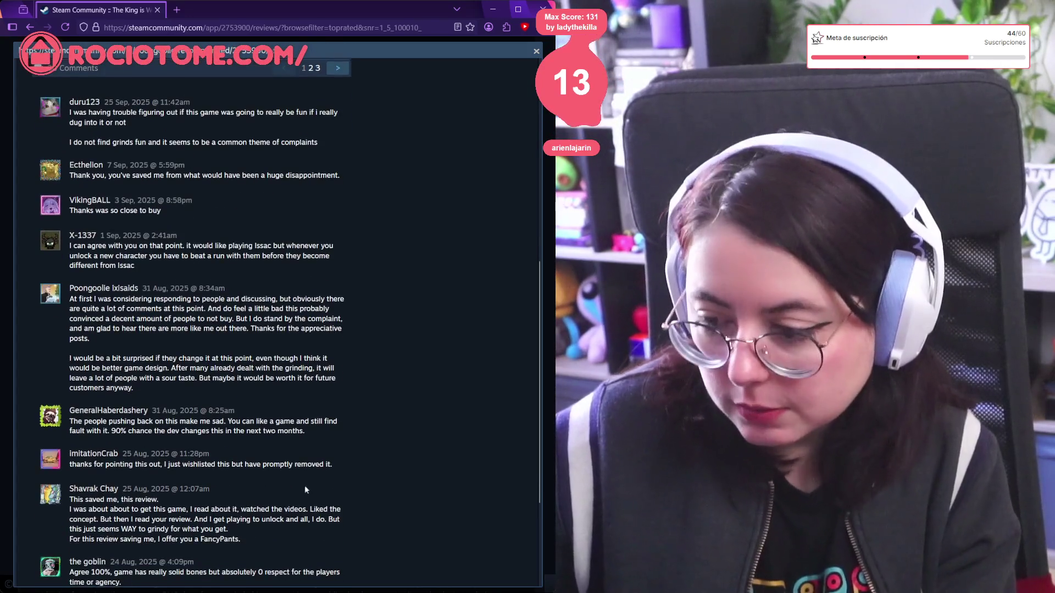
pyautogui.moveTo(284, 429); pyautogui.dragTo(73, 422)
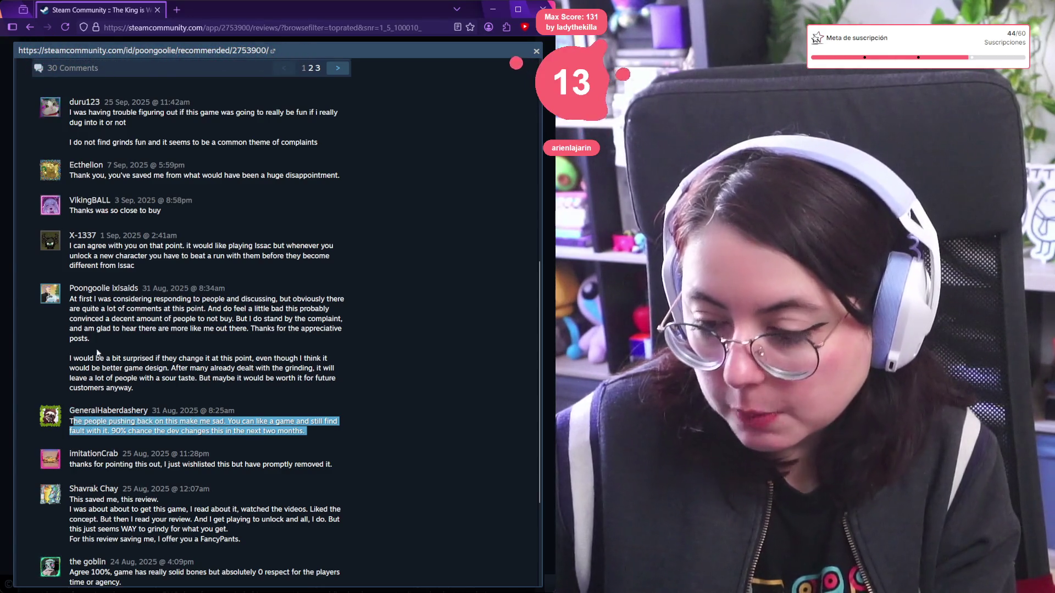
pyautogui.scroll(7, 121, 282)
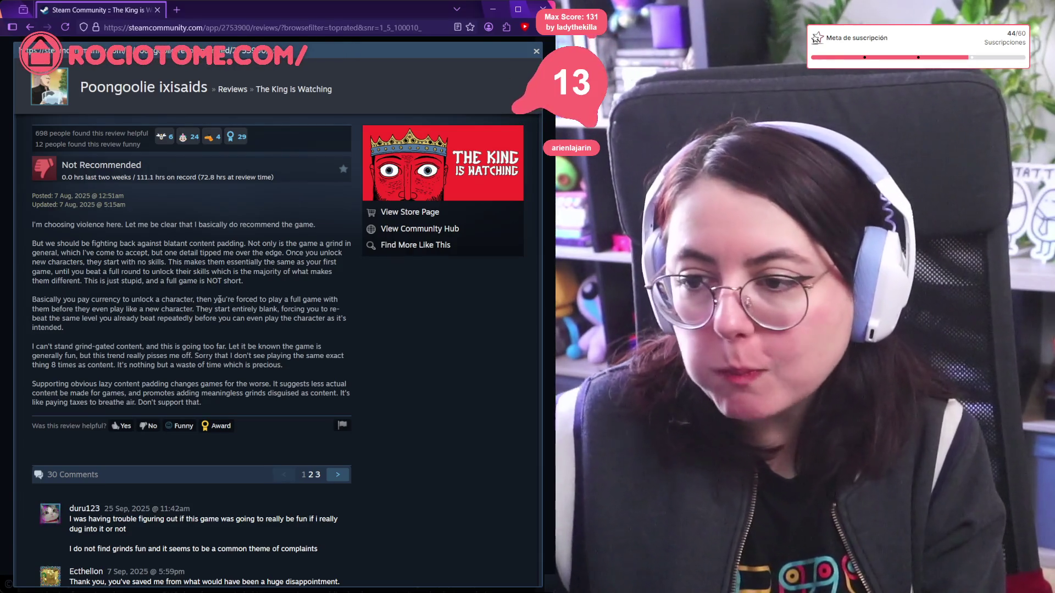
# Go back to The King is Watching's store page and scroll through its customer reviews.
pyautogui.click(23, 31)
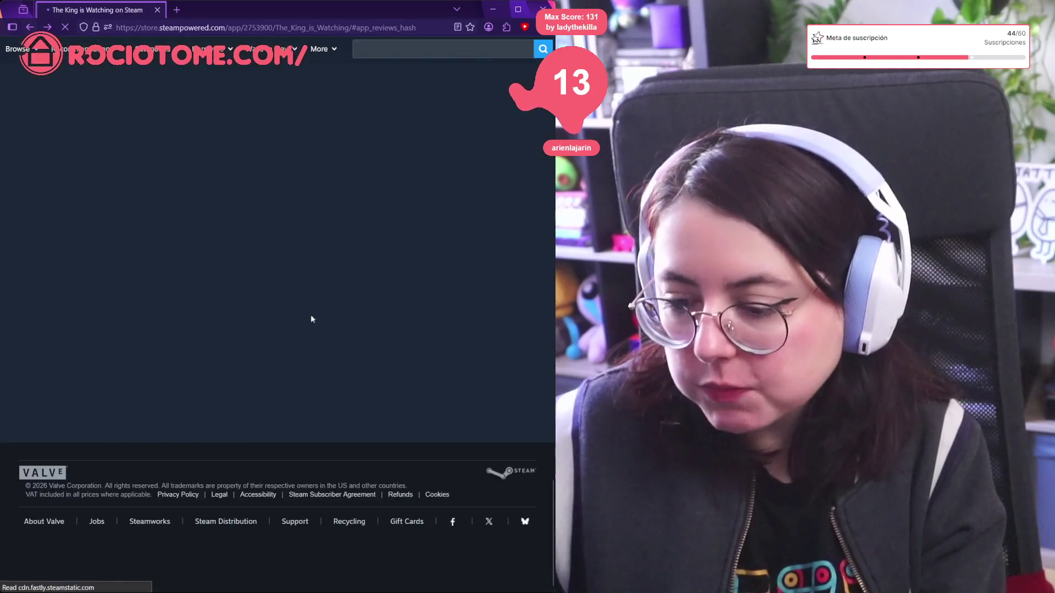
pyautogui.scroll(-2, 317, 340)
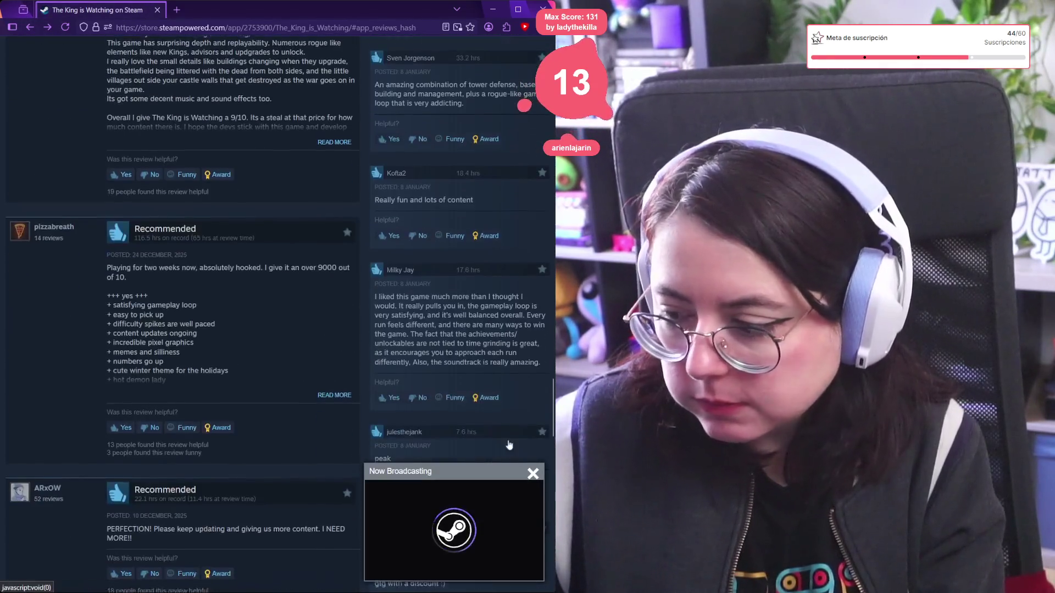
pyautogui.scroll(-5, 429, 448)
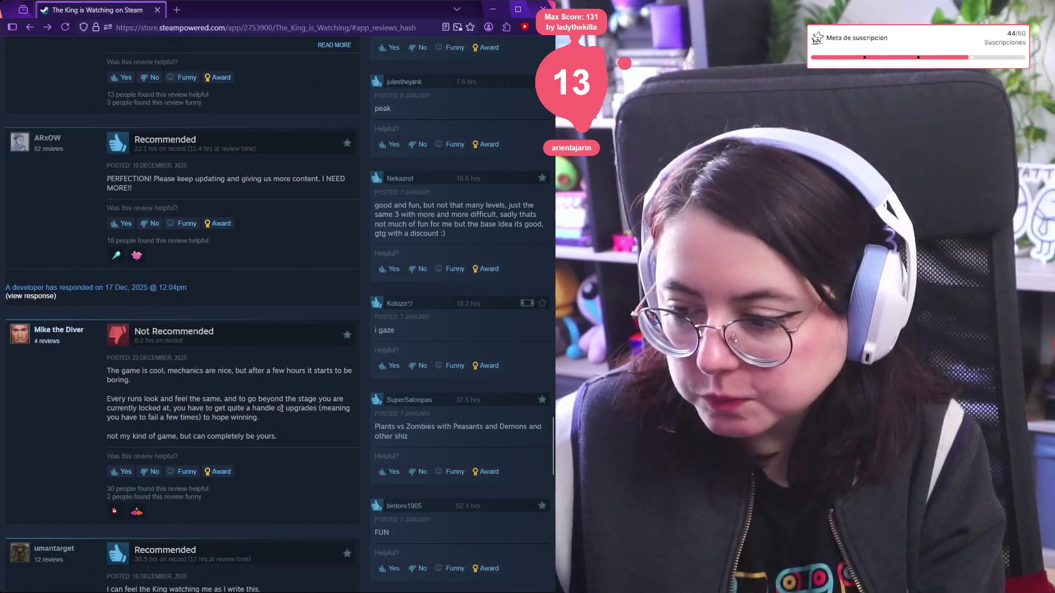
pyautogui.scroll(-4, 263, 201)
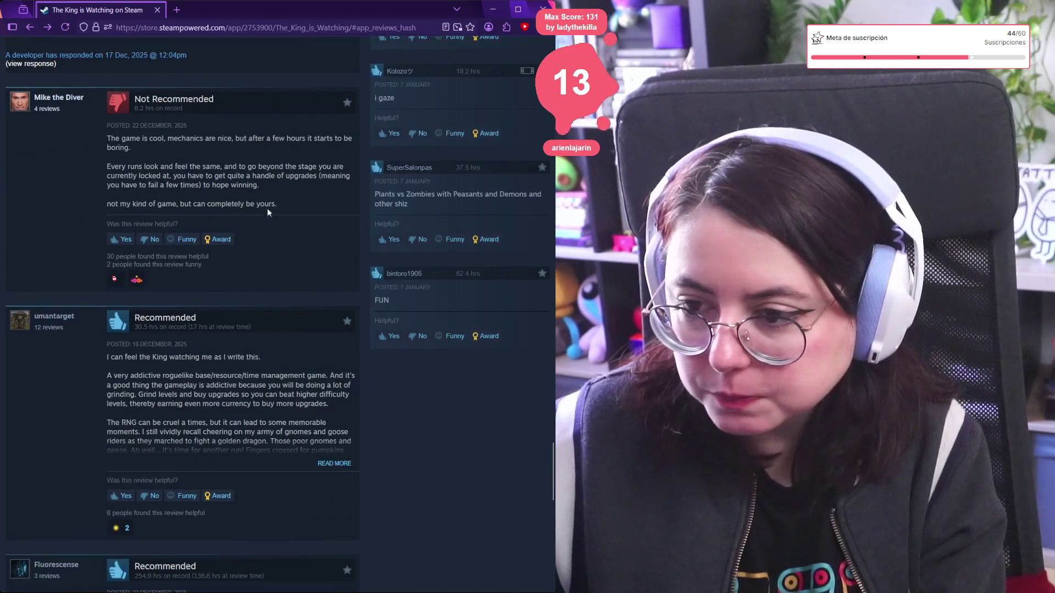
pyautogui.scroll(-10, 130, 113)
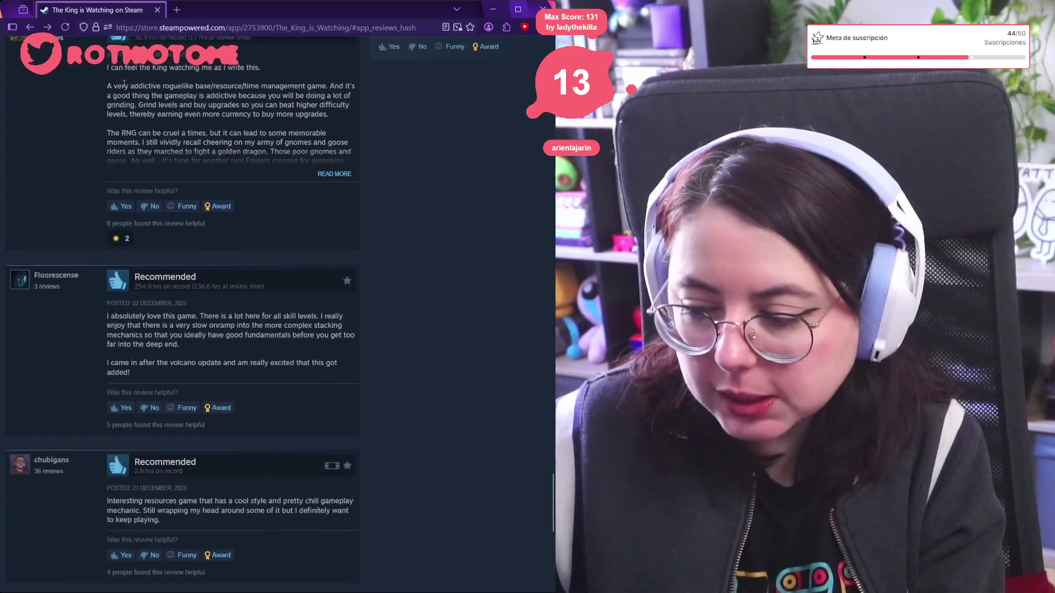
pyautogui.scroll(1, 189, 488)
# Reopen 'Browse all 8,104 reviews' and scroll the community review grid.
pyautogui.click(192, 474)
pyautogui.scroll(-10, 165, 312)
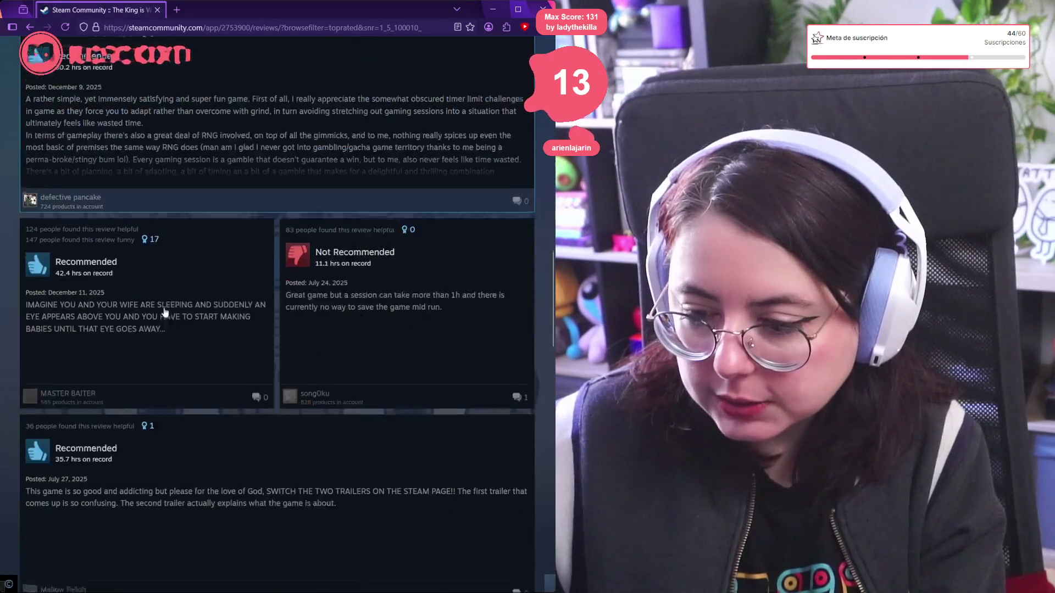
pyautogui.scroll(2, 164, 312)
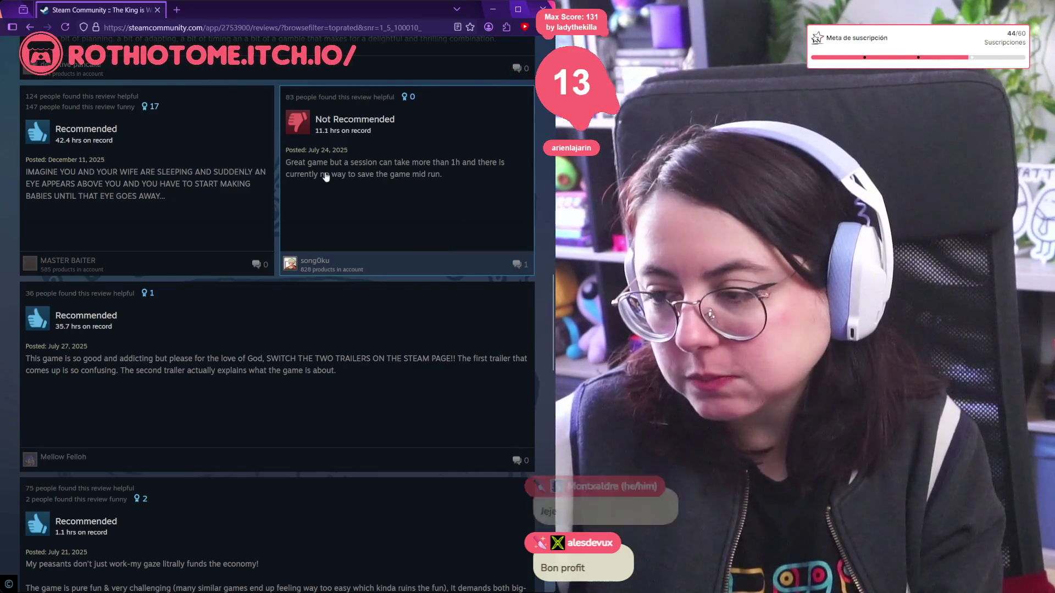
pyautogui.click(314, 262)
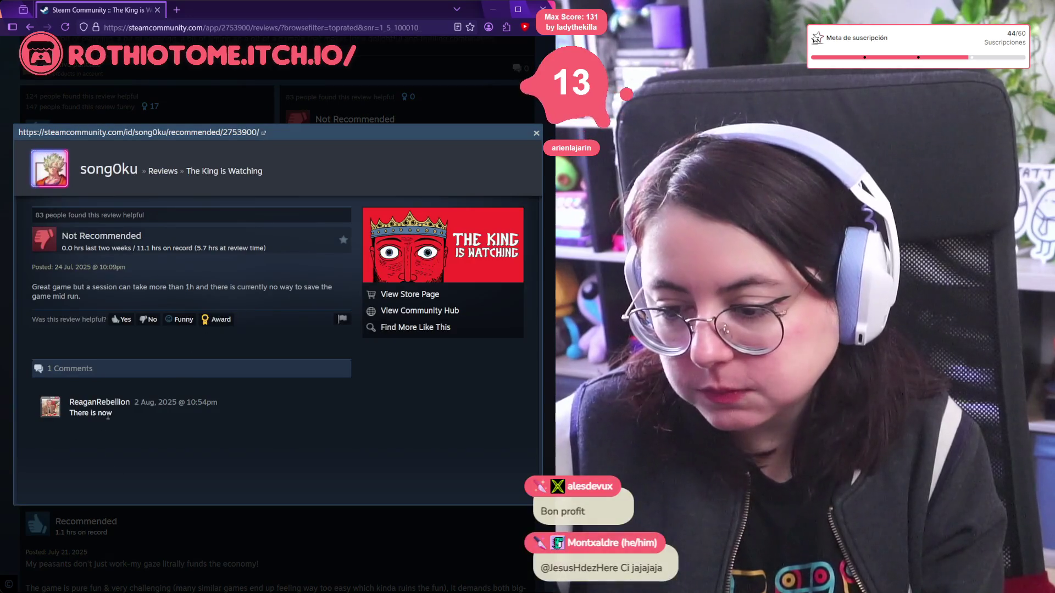
pyautogui.moveTo(147, 426); pyautogui.dragTo(68, 401)
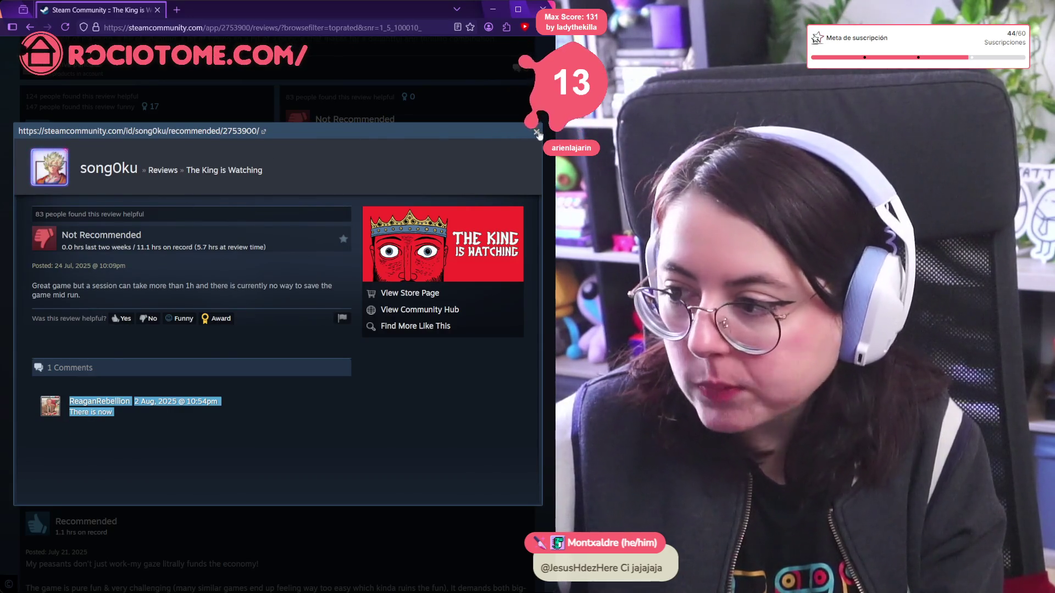
pyautogui.click(537, 133)
pyautogui.scroll(-10, 247, 176)
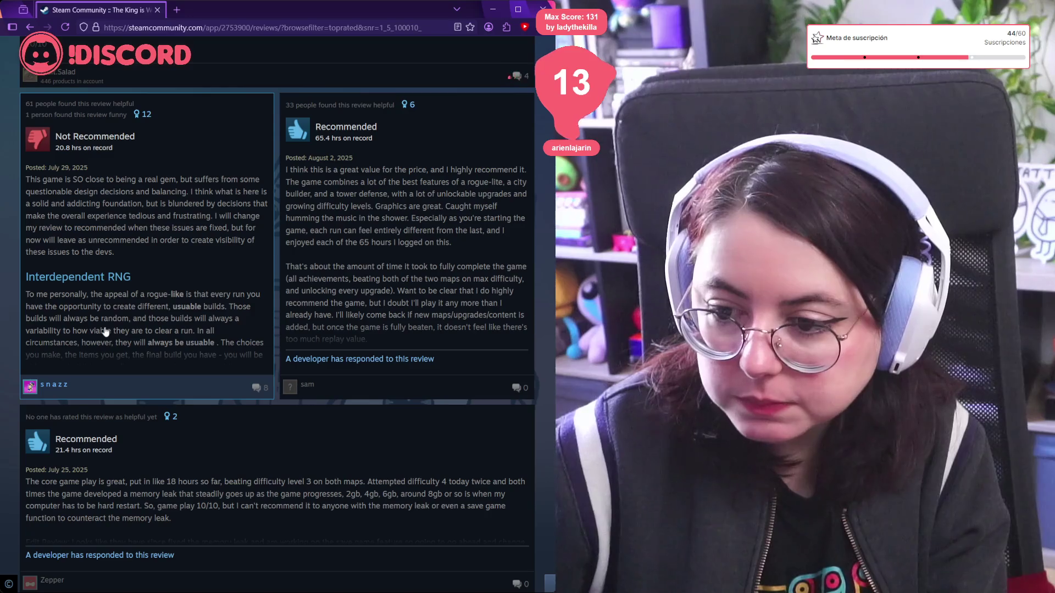
pyautogui.click(105, 331)
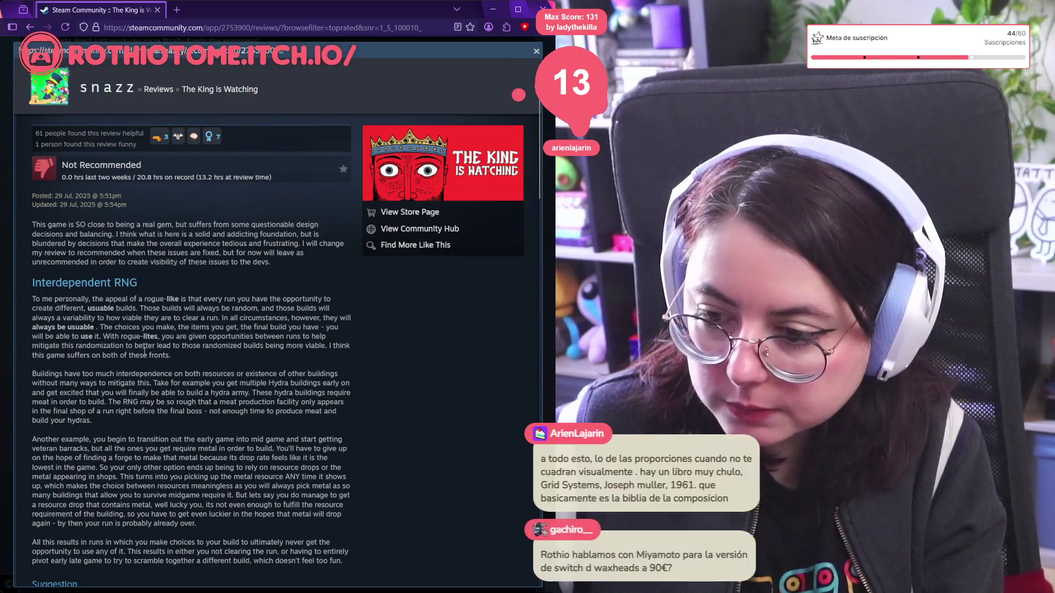
# Select the review paragraphs on rogue-like build variety and building interdependence.
pyautogui.tripleClick(169, 346)
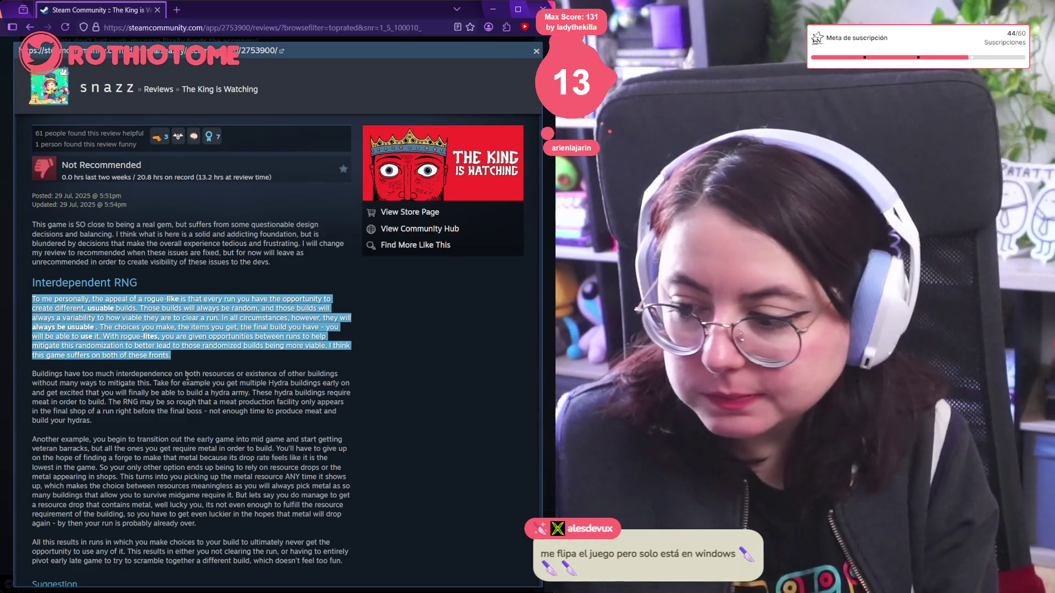
pyautogui.tripleClick(206, 379)
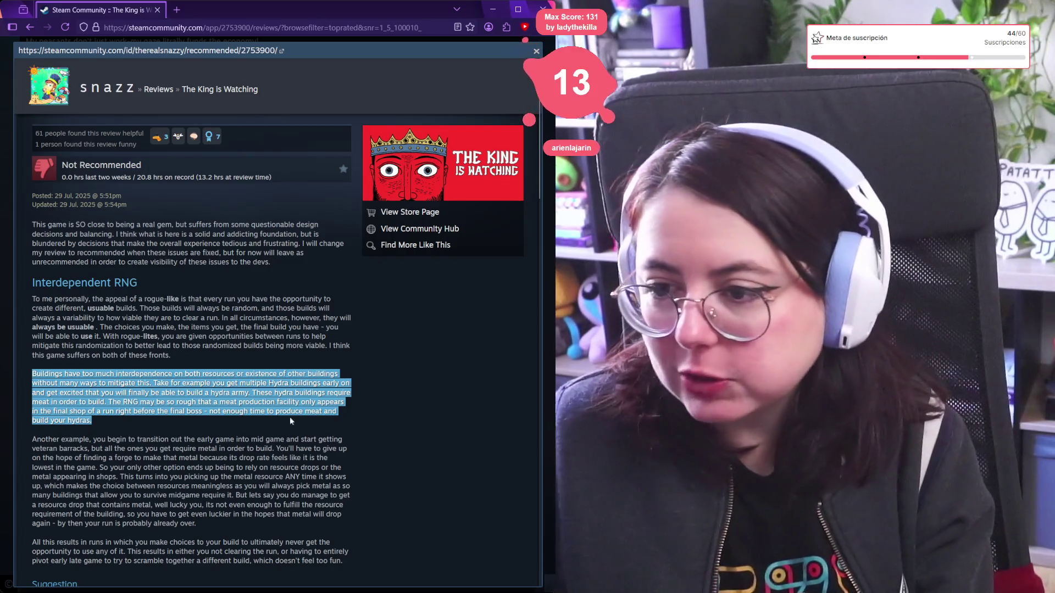
pyautogui.scroll(-4, 392, 467)
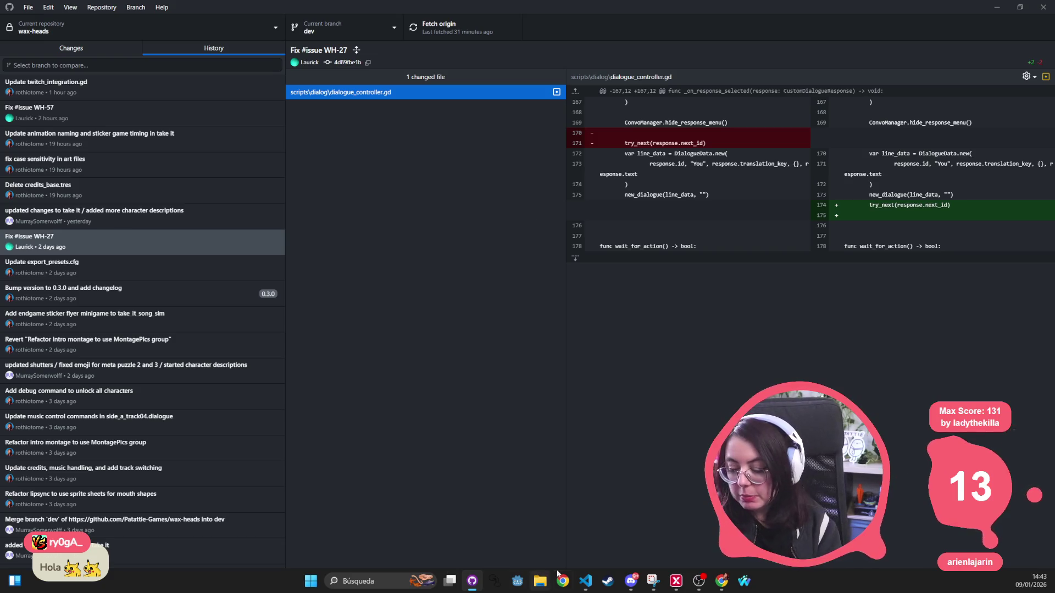
pyautogui.click(585, 581)
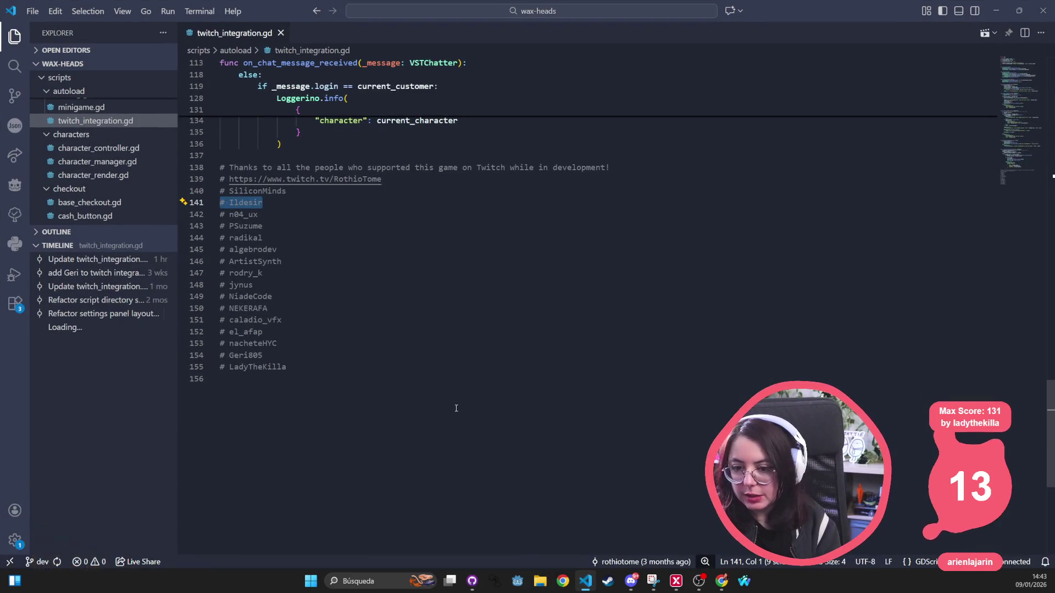
pyautogui.click(443, 366)
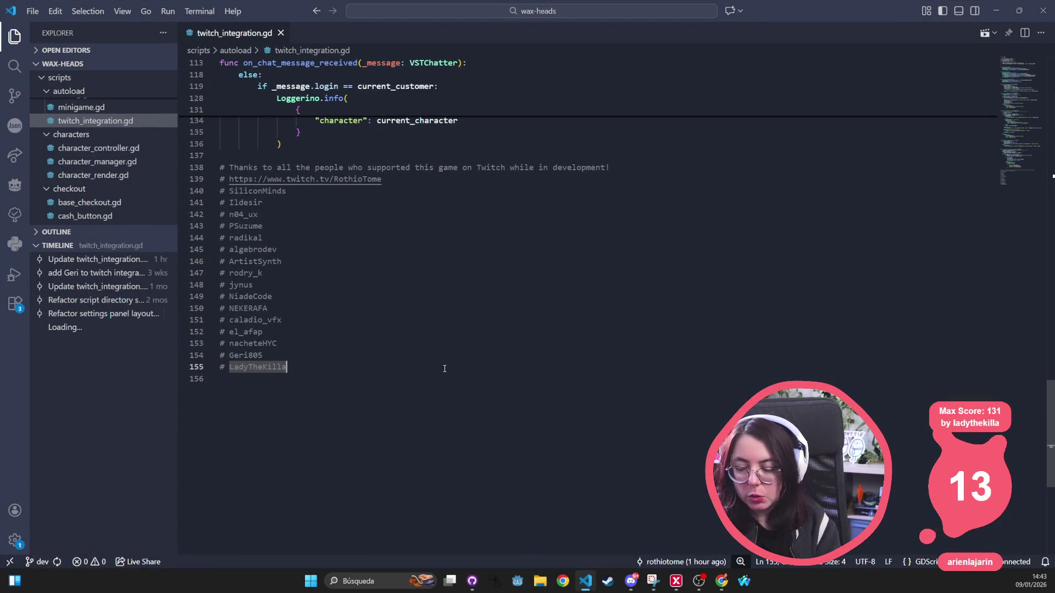
pyautogui.click(520, 584)
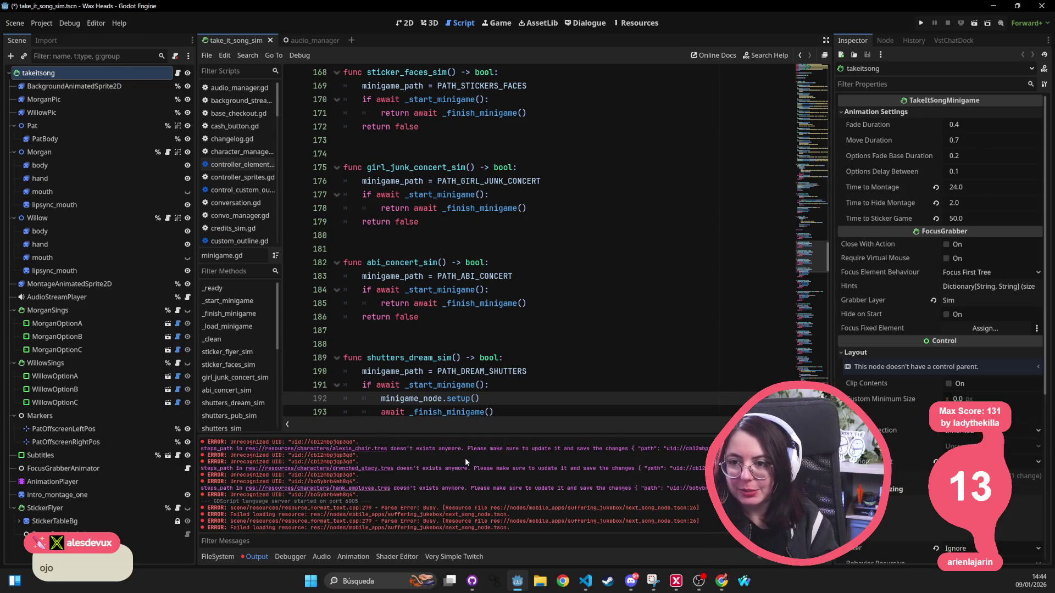
# Switch Godot from the minigame.gd script to the take_it_song_sim scene in the 2D view.
pyautogui.hotkey('alt', 'Tab')
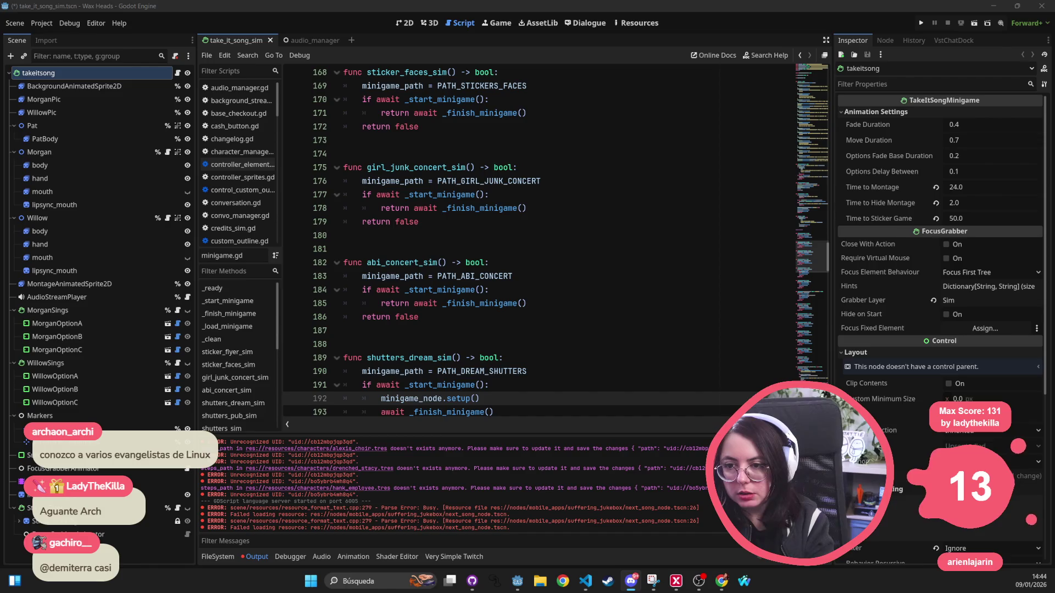
pyautogui.click(416, 143)
pyautogui.click(407, 23)
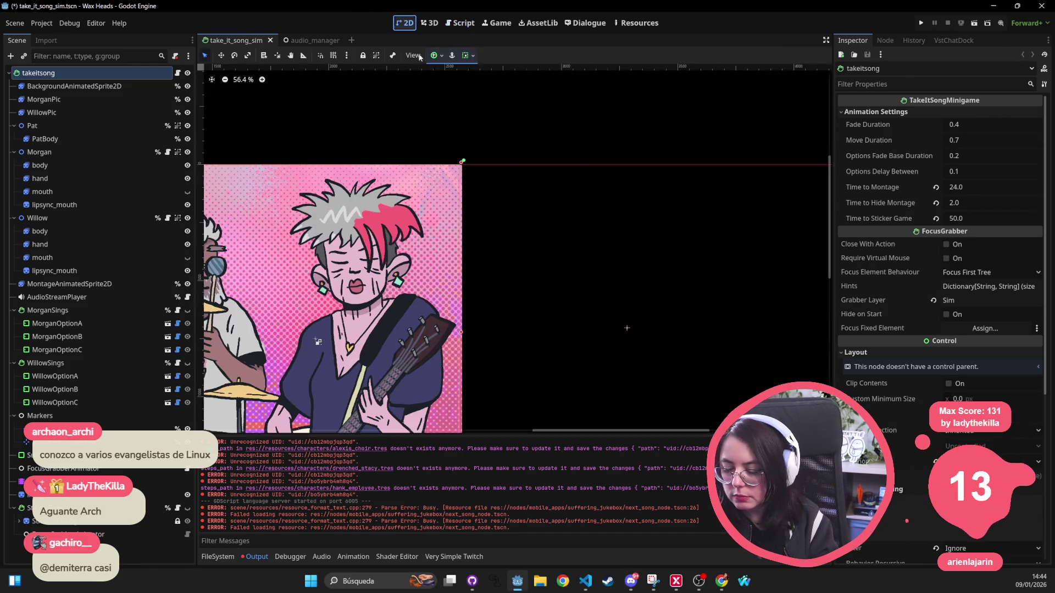
# Open wax_pack_room.tscn by searching 'pack' and centre the room artwork on the canvas.
pyautogui.hotkey('shift', 'alt', 'o')
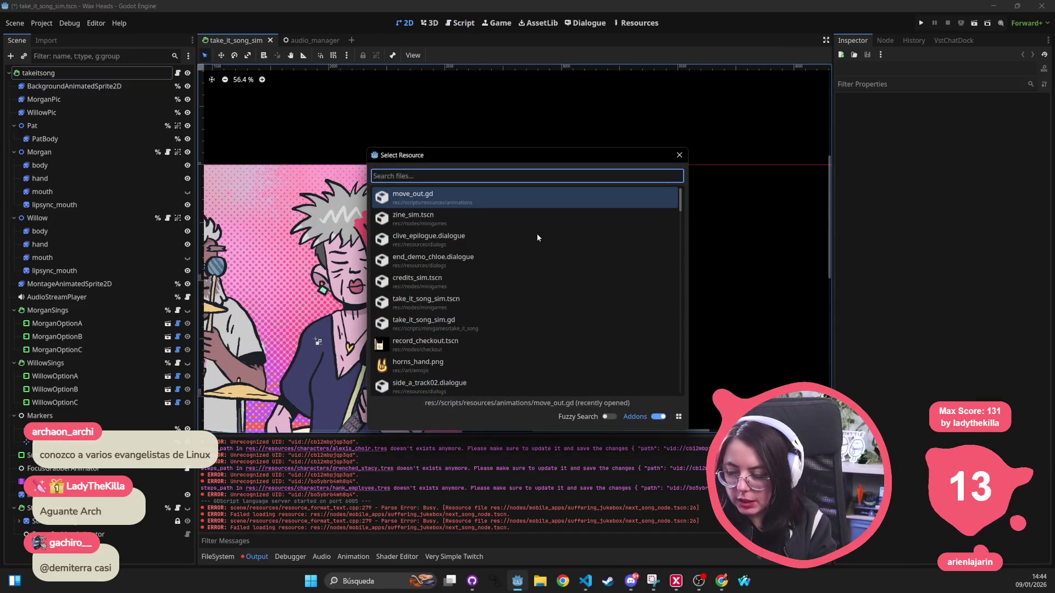
pyautogui.write('pack')
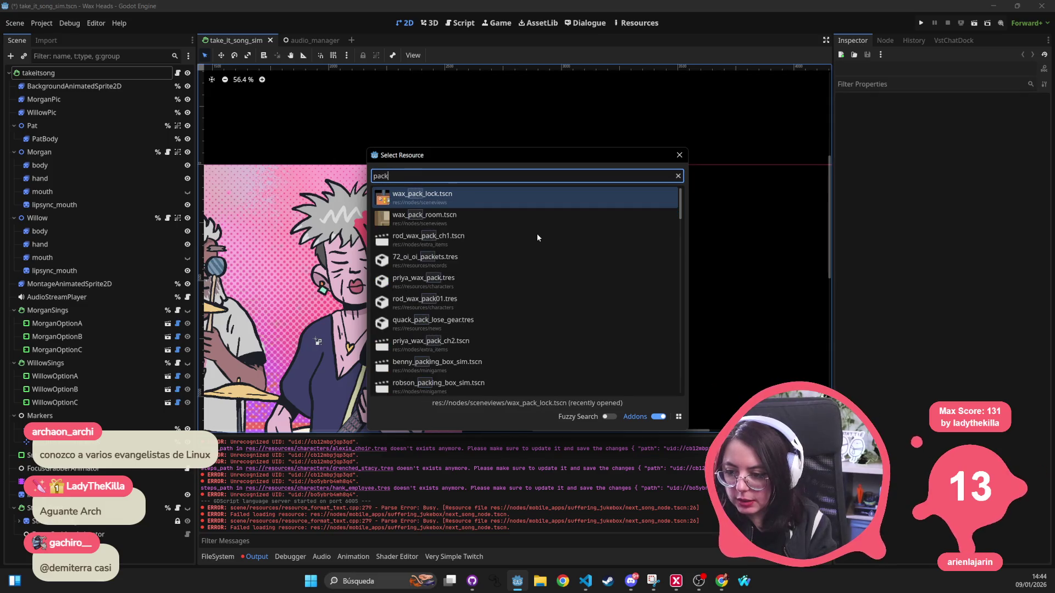
pyautogui.press('Down')
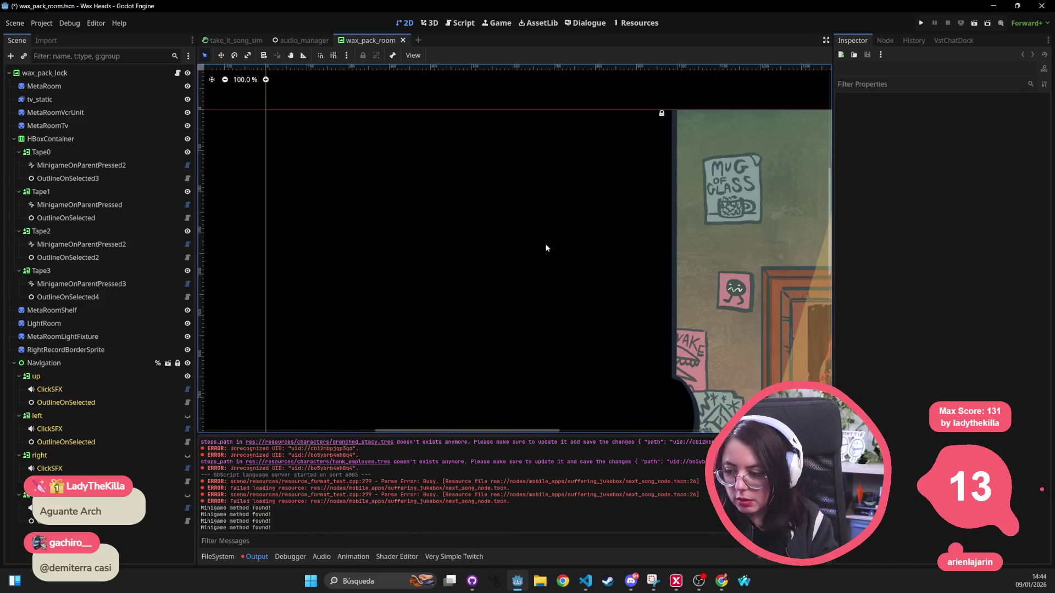
pyautogui.scroll(-5, 540, 247)
pyautogui.moveTo(674, 271); pyautogui.dragTo(400, 193)
pyautogui.scroll(2, 400, 194)
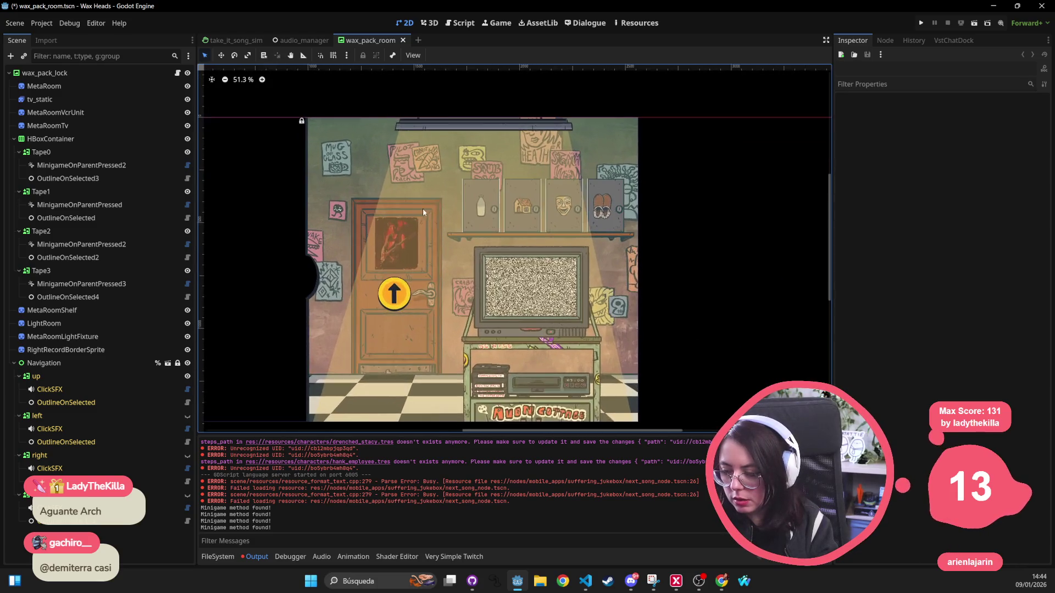
pyautogui.click(479, 211)
pyautogui.scroll(-2, 481, 211)
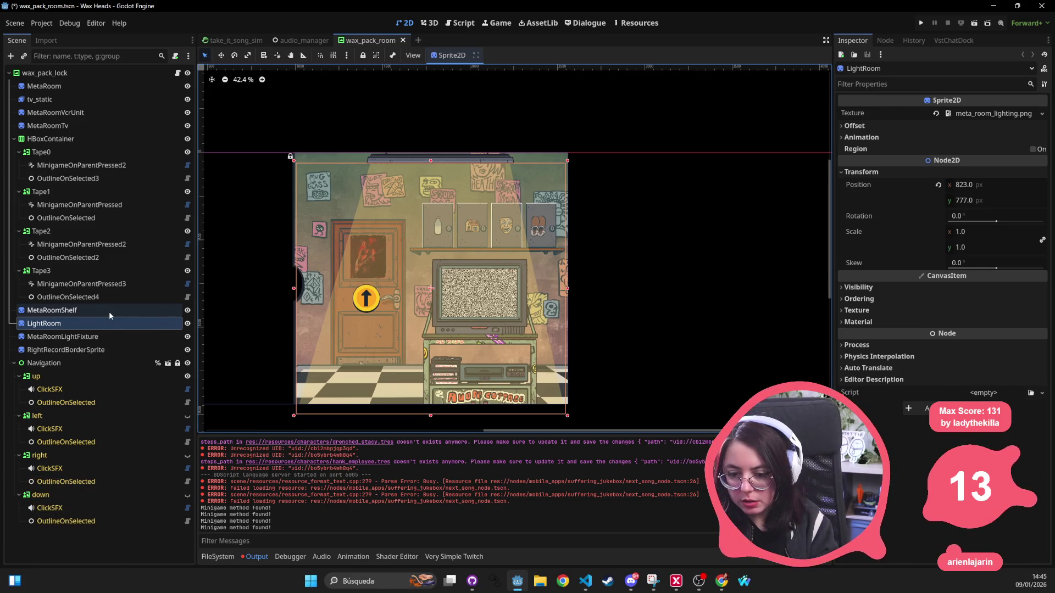
# Inspect the Tape0 button and its MinigameOnParentPressed2 and OutlineOnSelected3 child nodes.
pyautogui.click(121, 148)
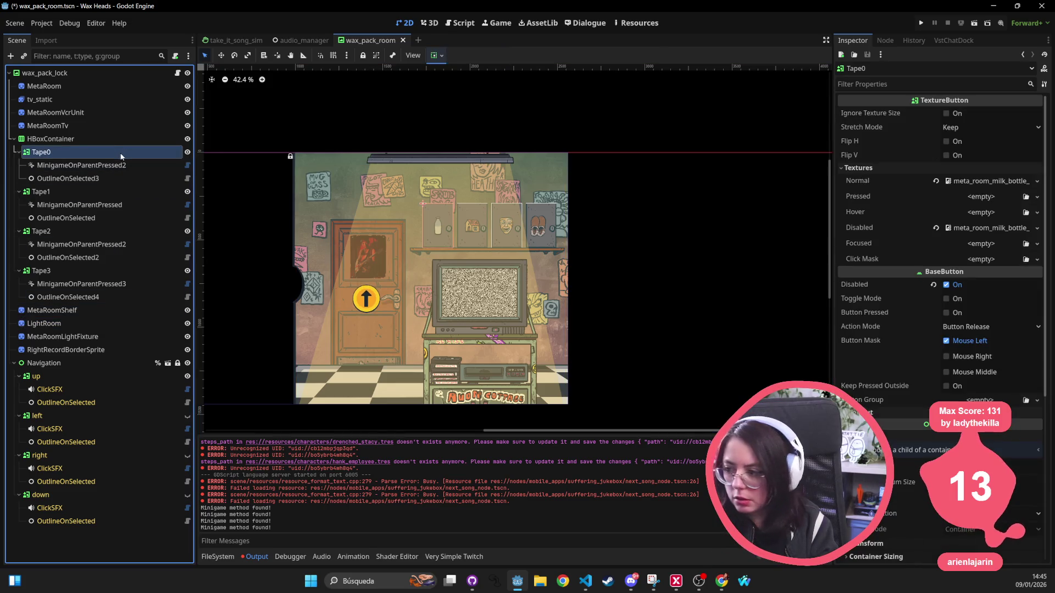
pyautogui.press('F2')
pyautogui.click(110, 165)
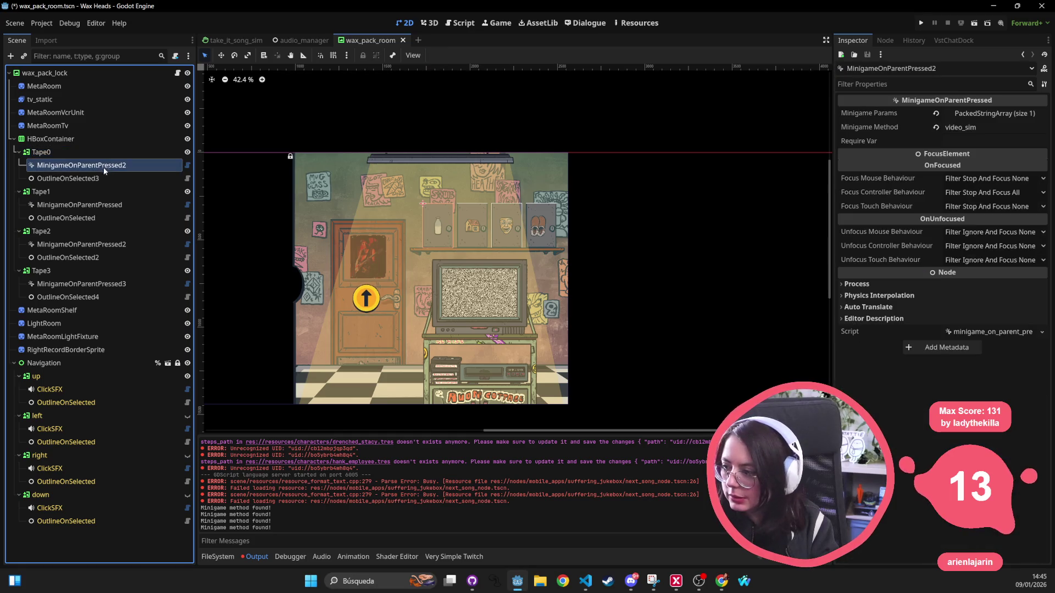
pyautogui.click(100, 178)
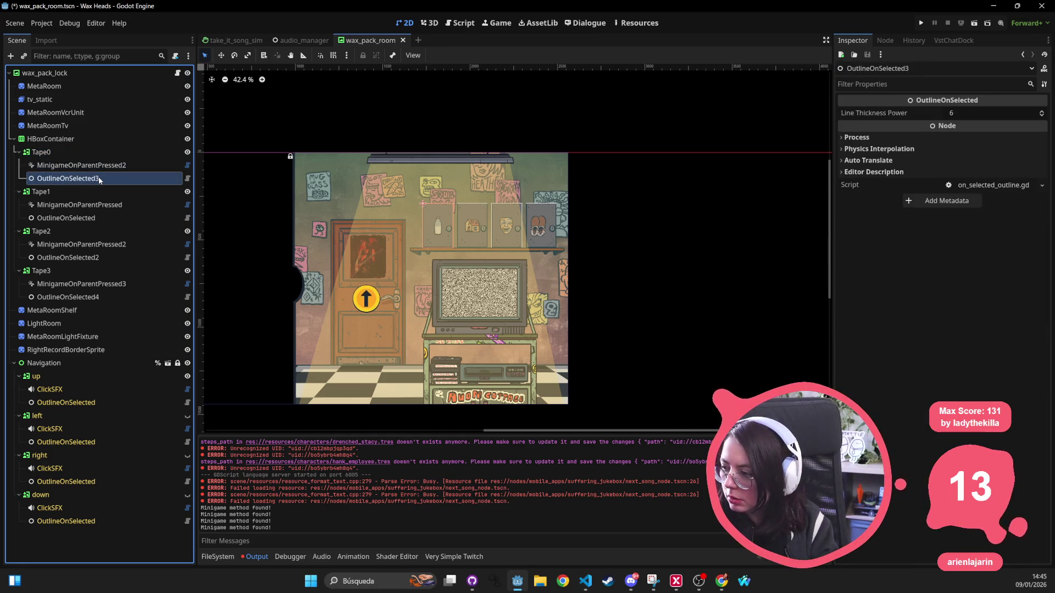
pyautogui.click(101, 172)
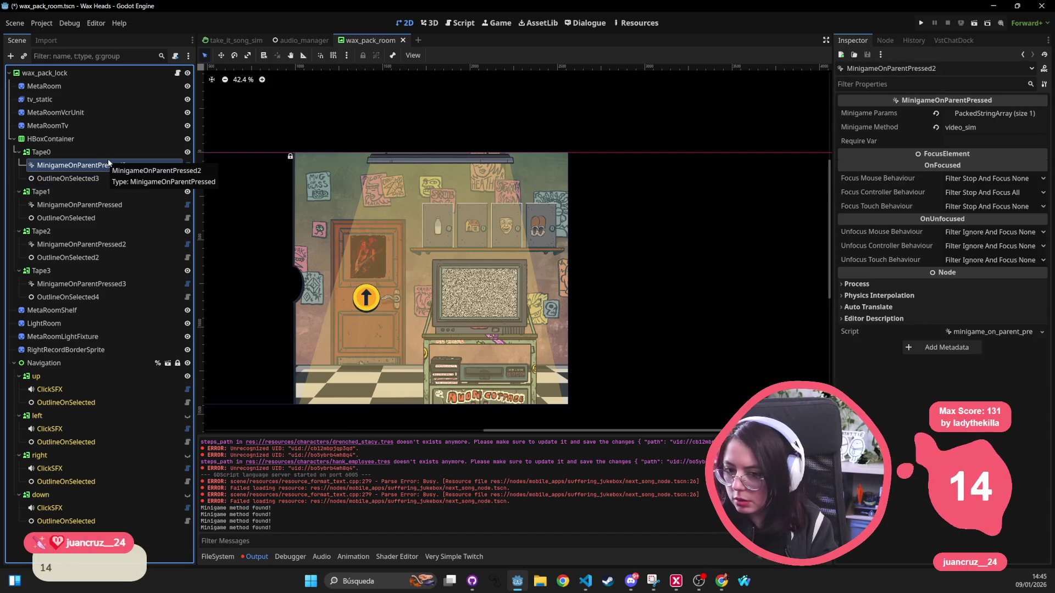
pyautogui.click(71, 154)
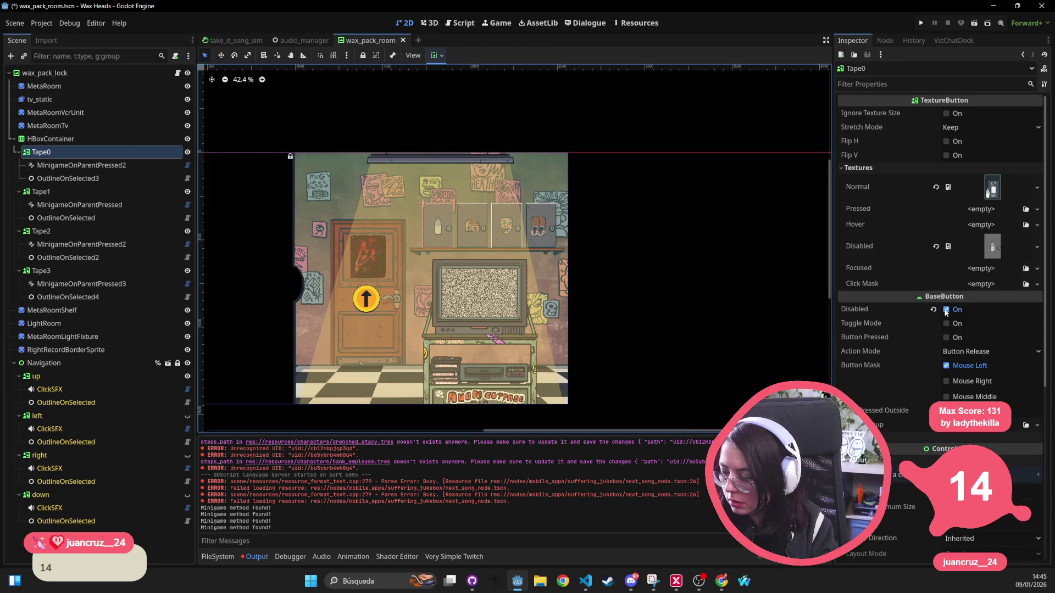
# Uncheck Tape0's Disabled option under BaseButton so the milk bottle shows, then save wax_pack_room.
pyautogui.click(945, 310)
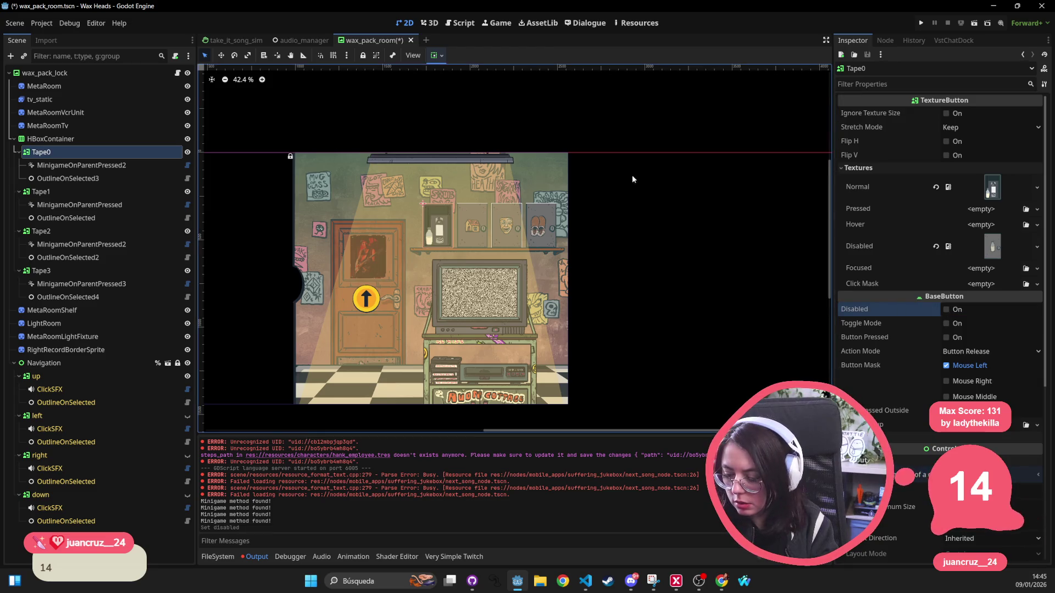
pyautogui.click(722, 222)
pyautogui.scroll(-2, 712, 214)
pyautogui.hotkey('ctrl', 's')
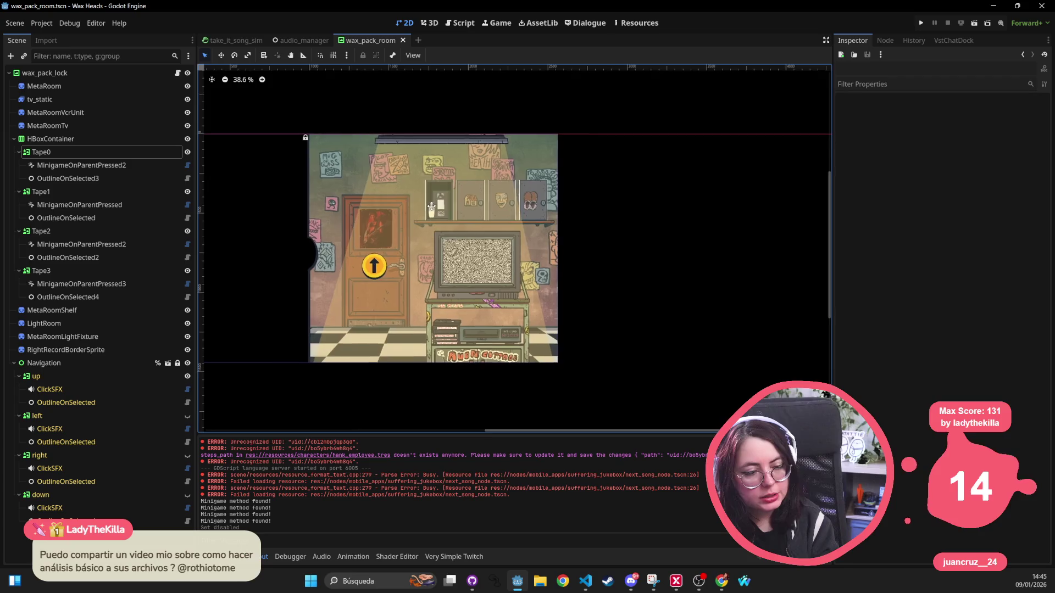
pyautogui.hscroll(-2, 348, 110)
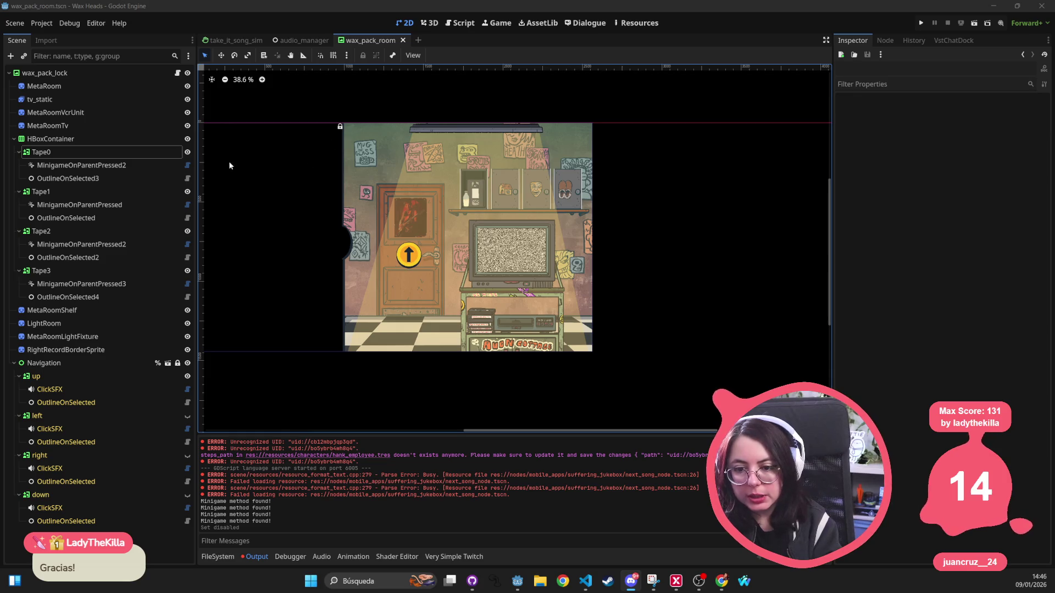
pyautogui.click(114, 152)
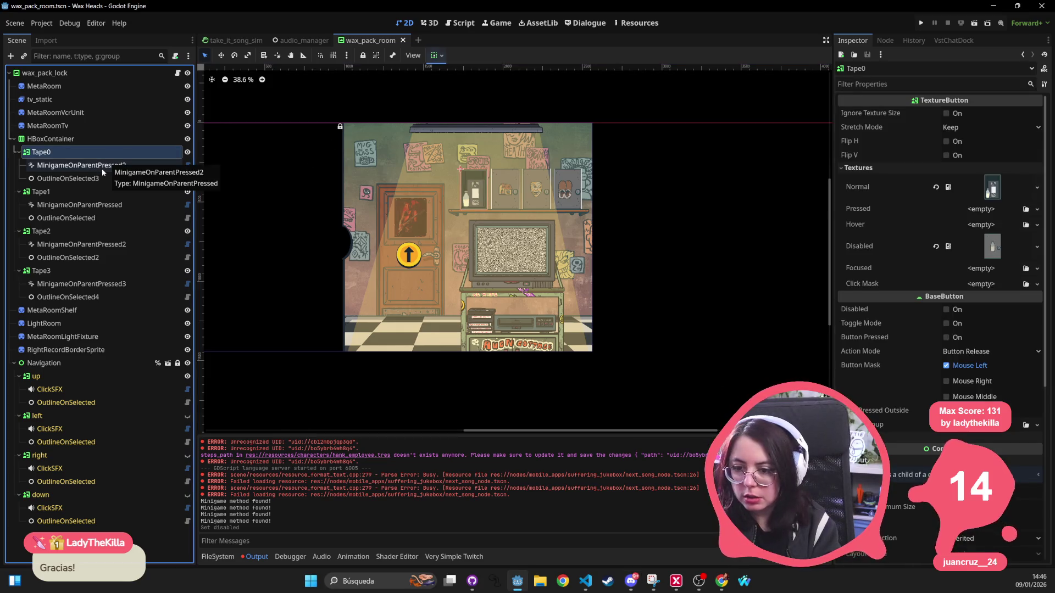
pyautogui.click(102, 168)
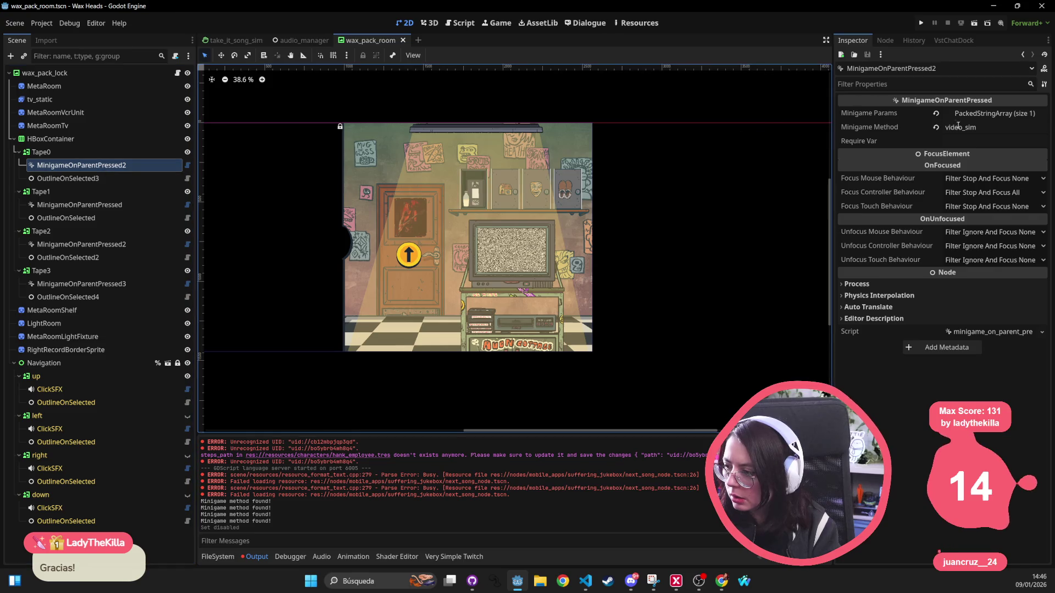
pyautogui.click(994, 113)
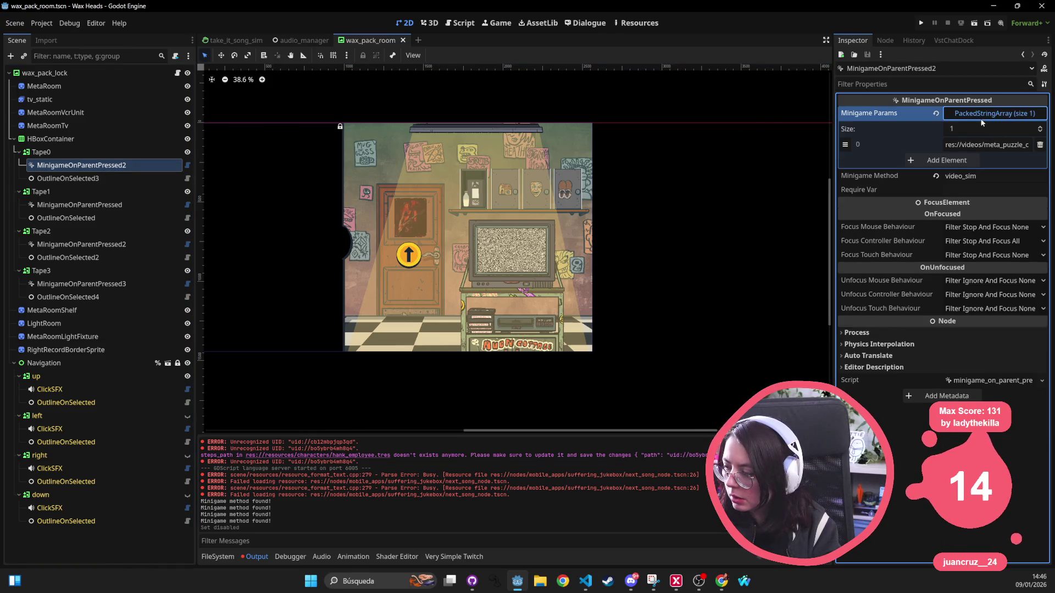
pyautogui.click(981, 117)
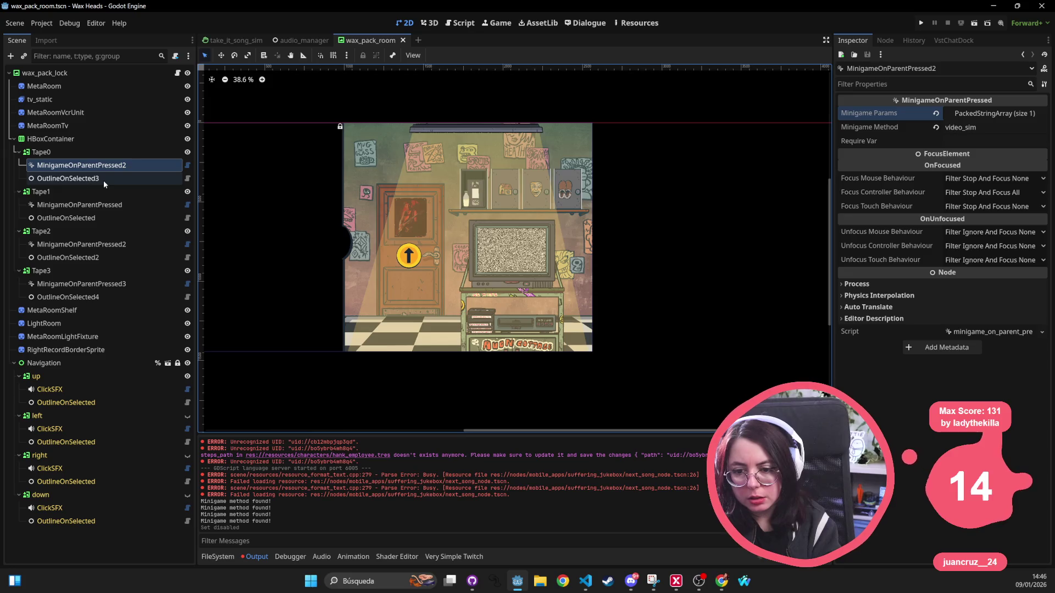
pyautogui.press('Tab')
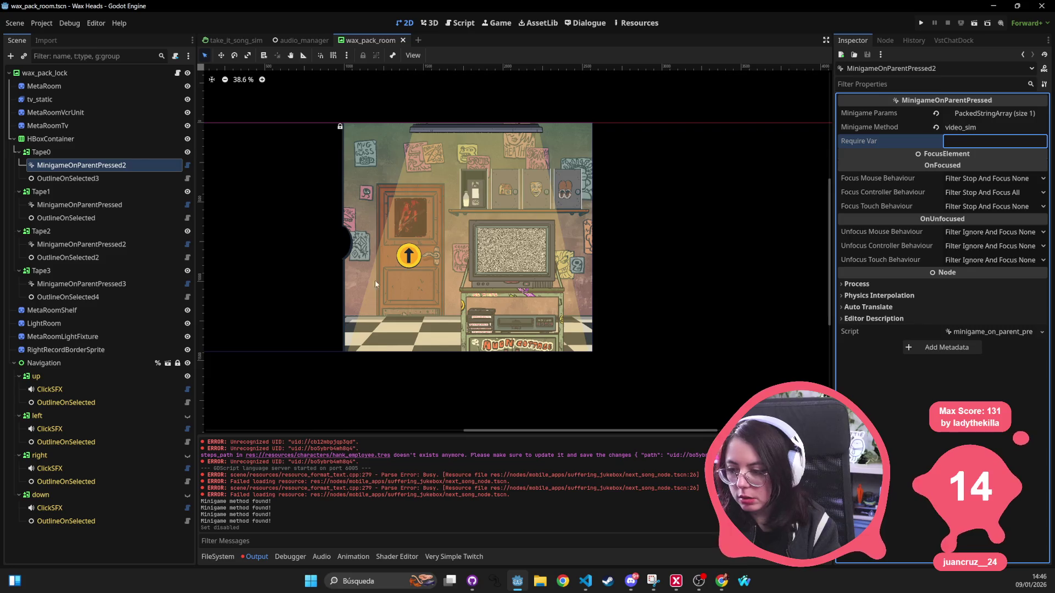
pyautogui.click(94, 205)
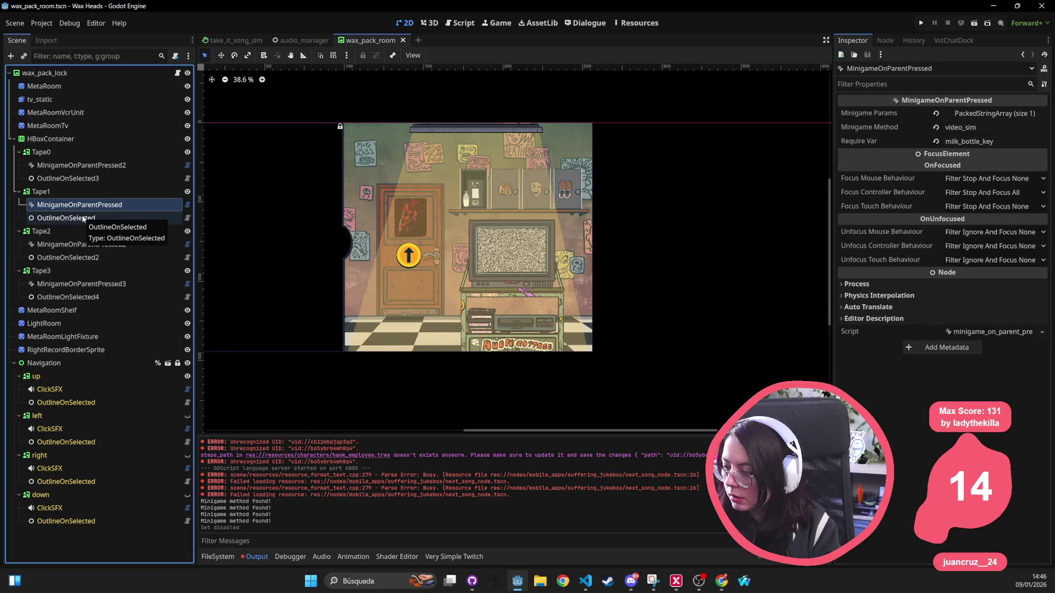
pyautogui.click(84, 218)
pyautogui.click(84, 205)
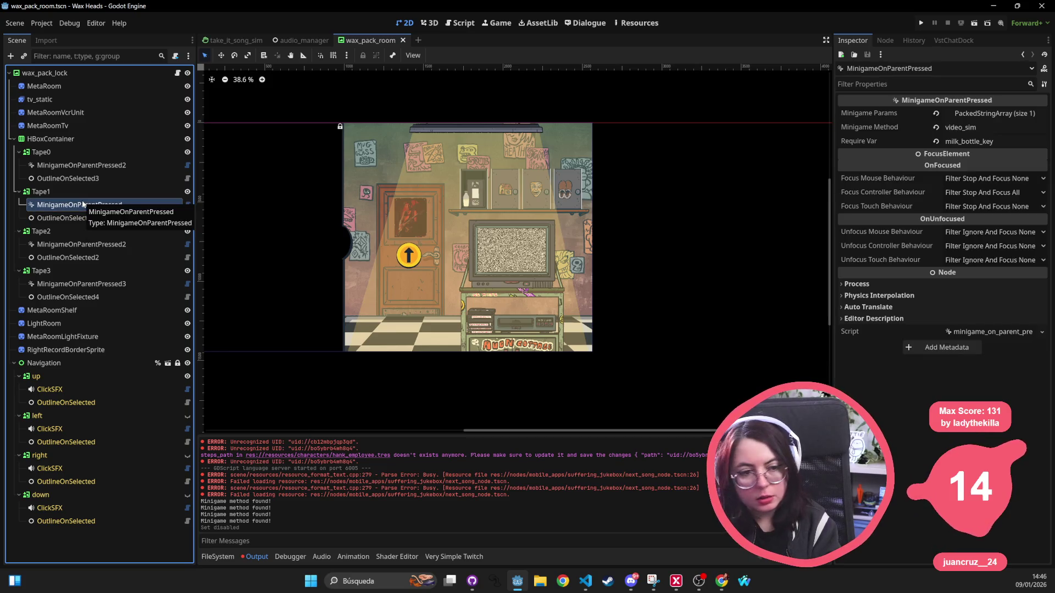
pyautogui.click(83, 166)
pyautogui.click(85, 152)
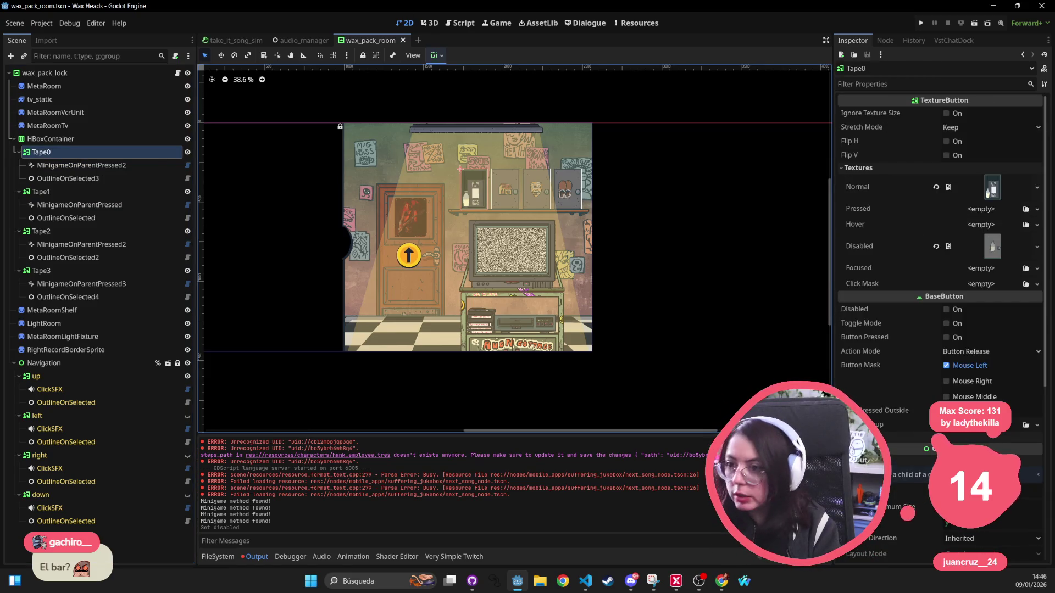
pyautogui.hotkey('alt', 'Tab')
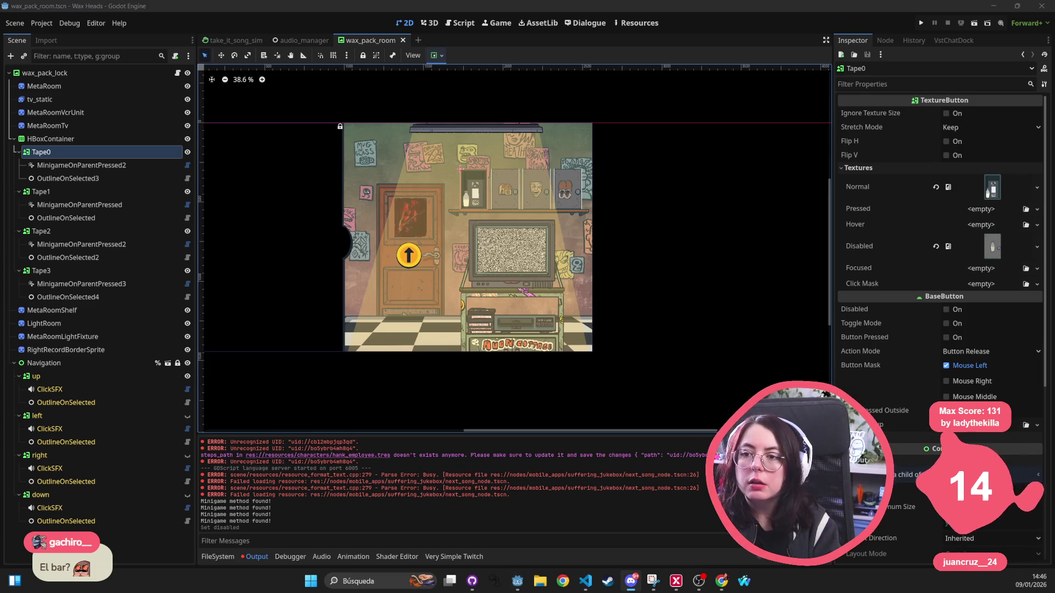
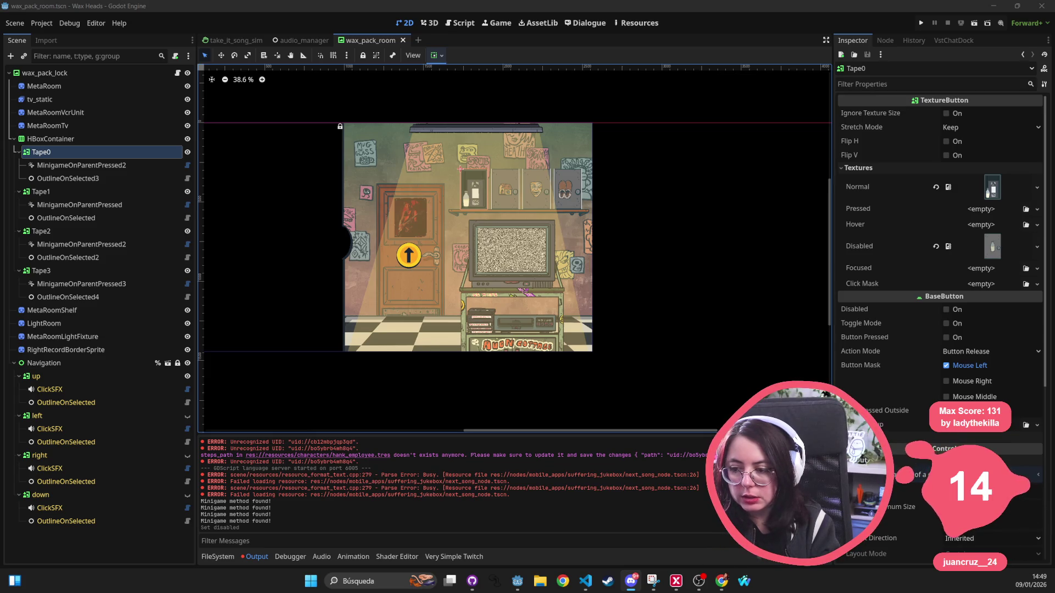
# Duplicate the Tape3 button, then undo the duplication.
pyautogui.click(41, 270)
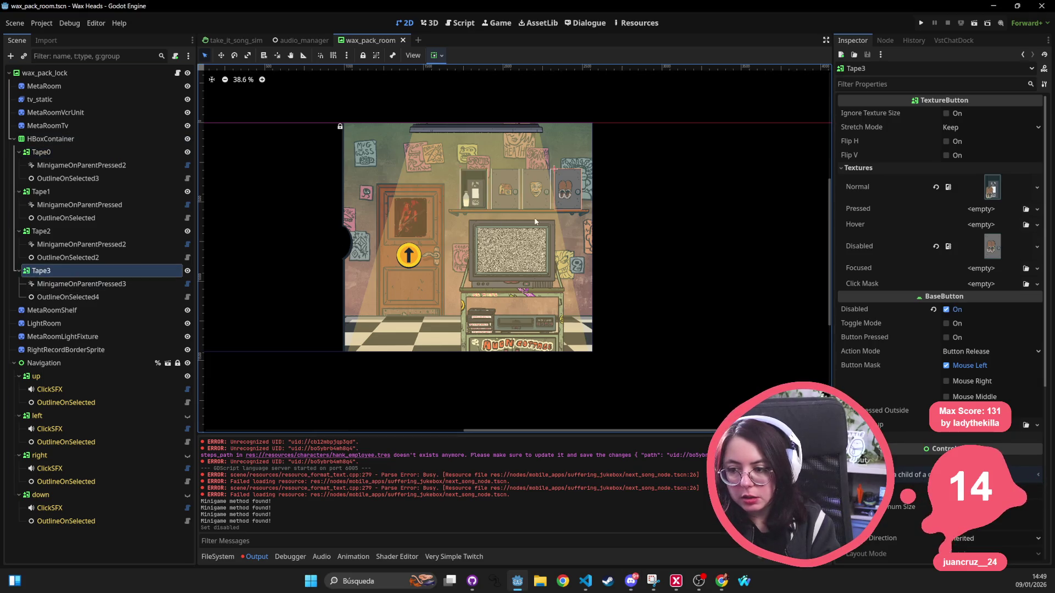
pyautogui.scroll(3, 635, 256)
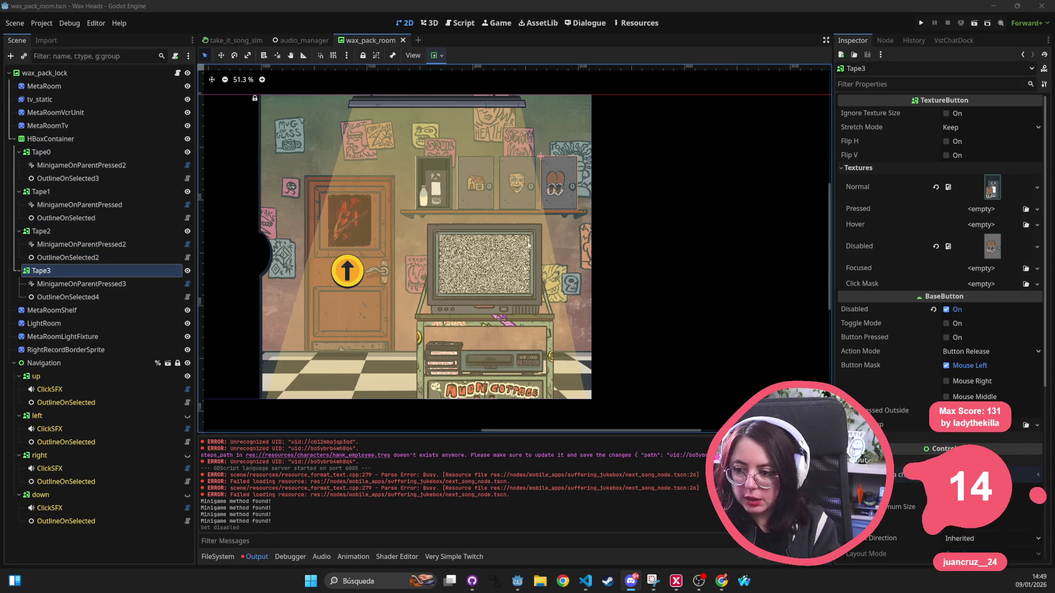
pyautogui.hotkey('ctrl', 'd')
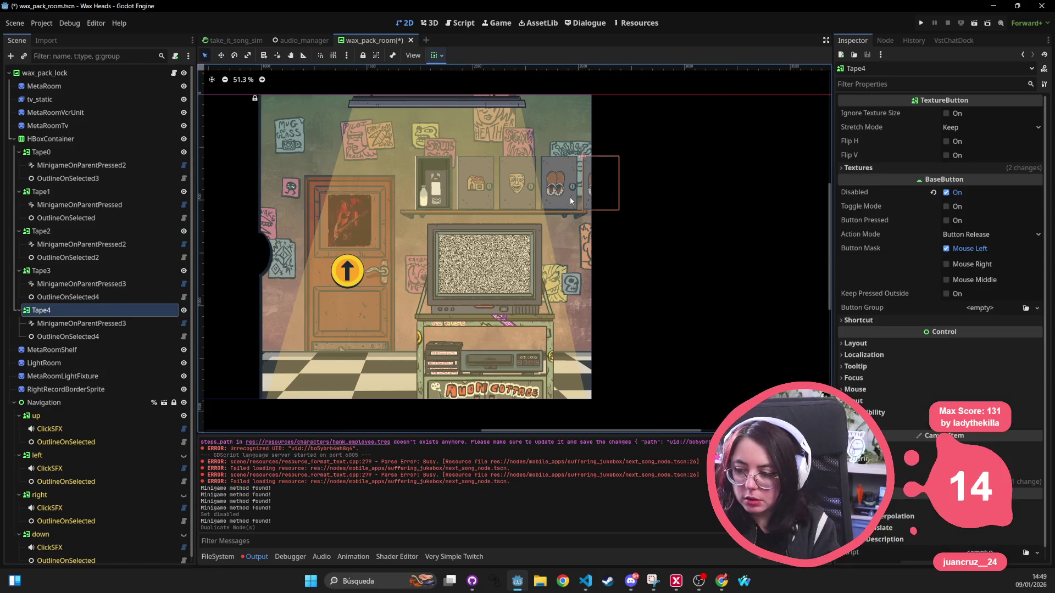
pyautogui.click(601, 187)
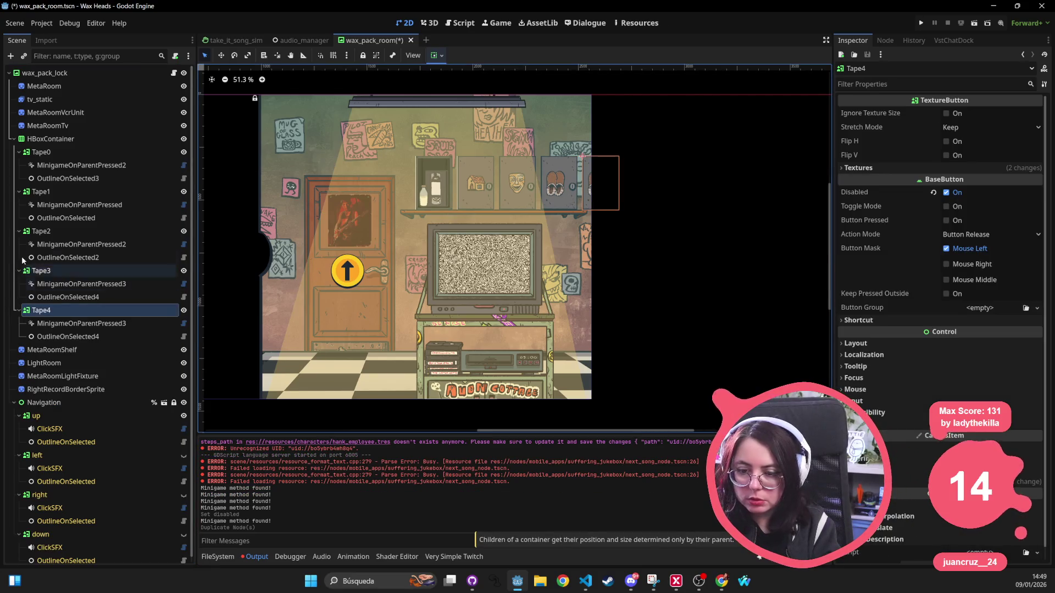
pyautogui.hotkey('ctrl', 'z')
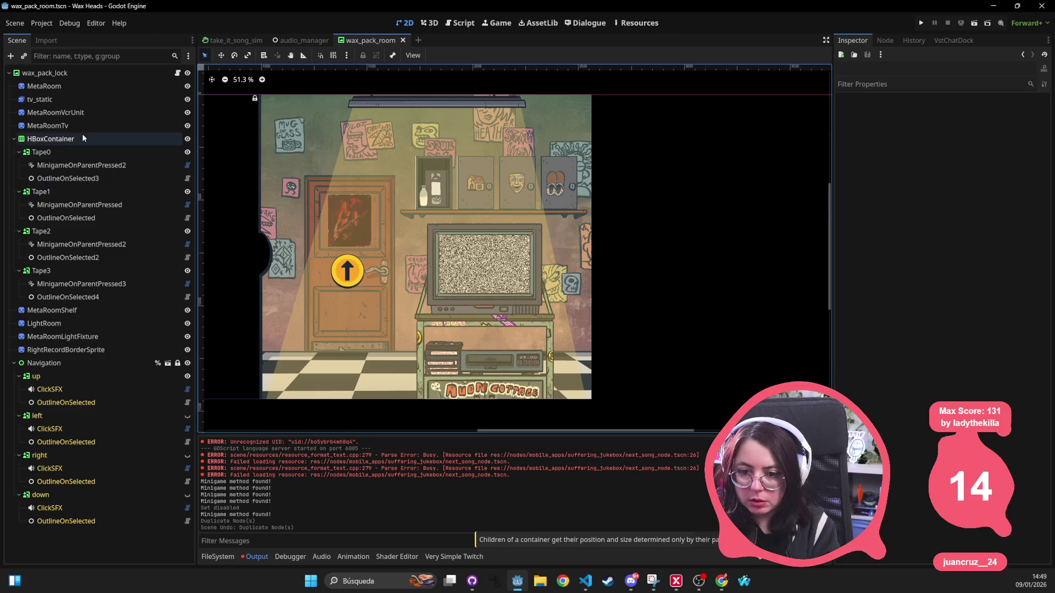
# Duplicate the tape HBoxContainer onto the TV stand and delete Tape1–Tape3 from the copy.
pyautogui.click(50, 138)
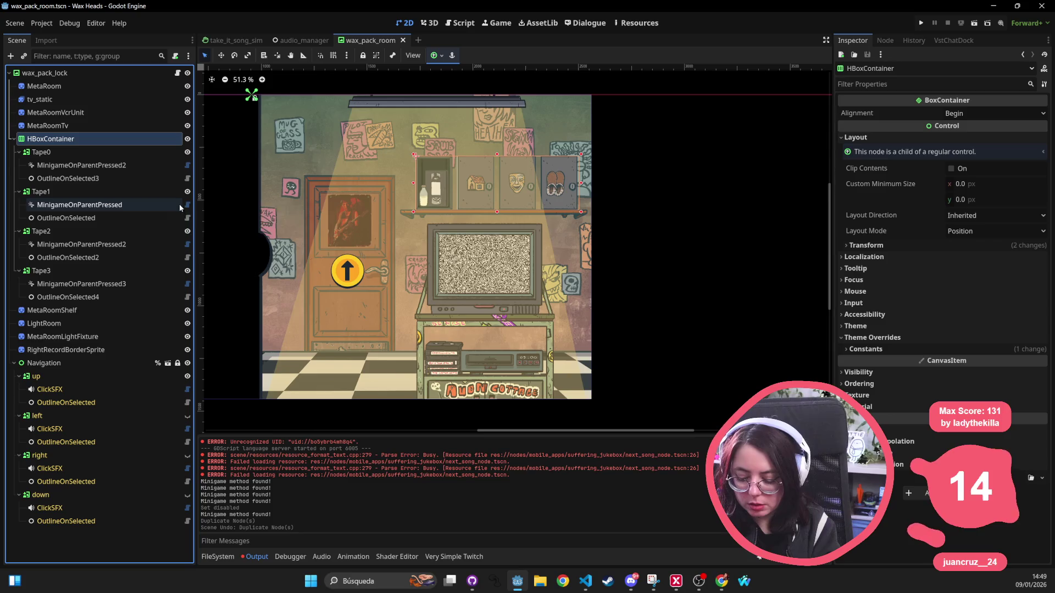
pyautogui.hotkey('ctrl', 'd')
pyautogui.moveTo(482, 188); pyautogui.dragTo(493, 353)
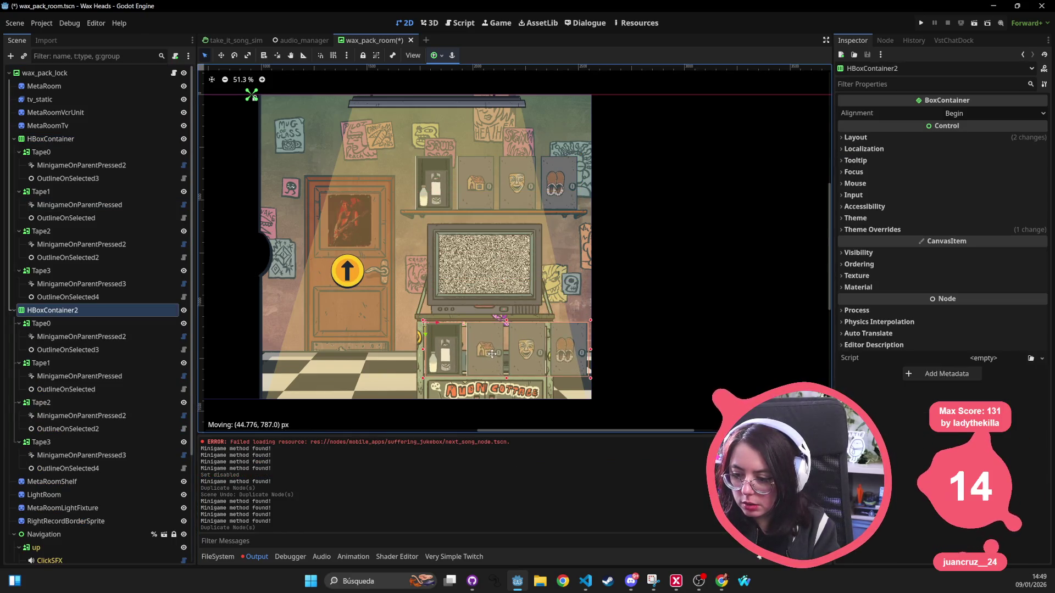
pyautogui.click(75, 365)
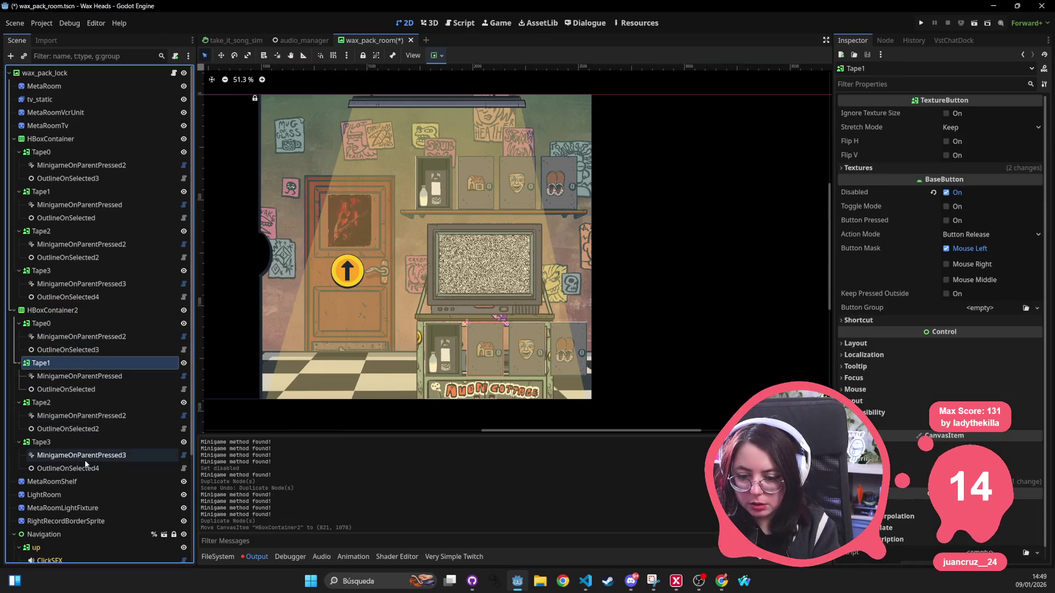
pyautogui.keyDown('shift'); pyautogui.click(69, 468); pyautogui.keyUp('shift')
pyautogui.press('Delete')
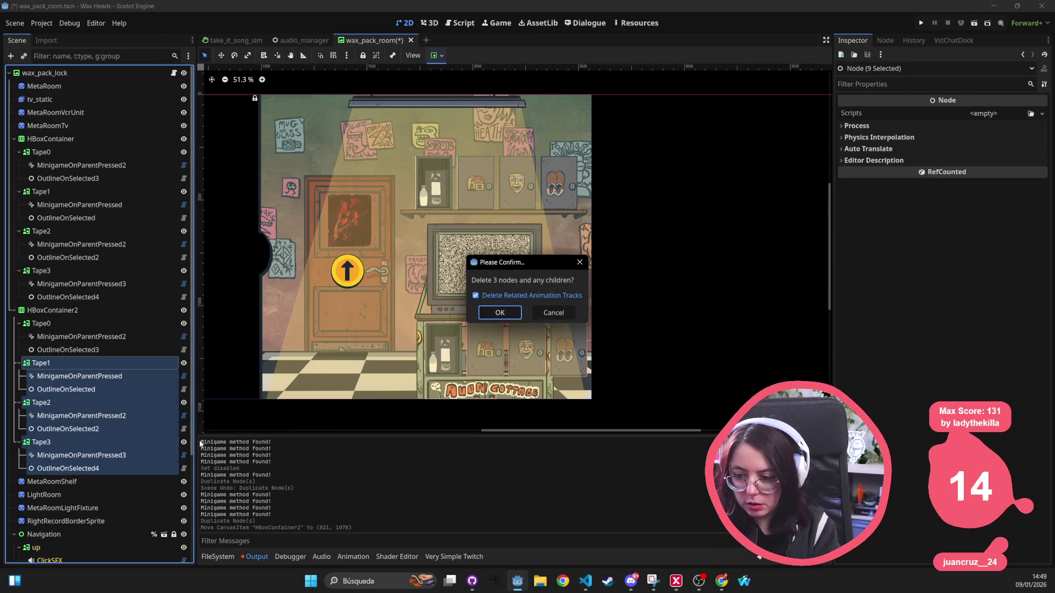
pyautogui.press('Return')
pyautogui.click(454, 363)
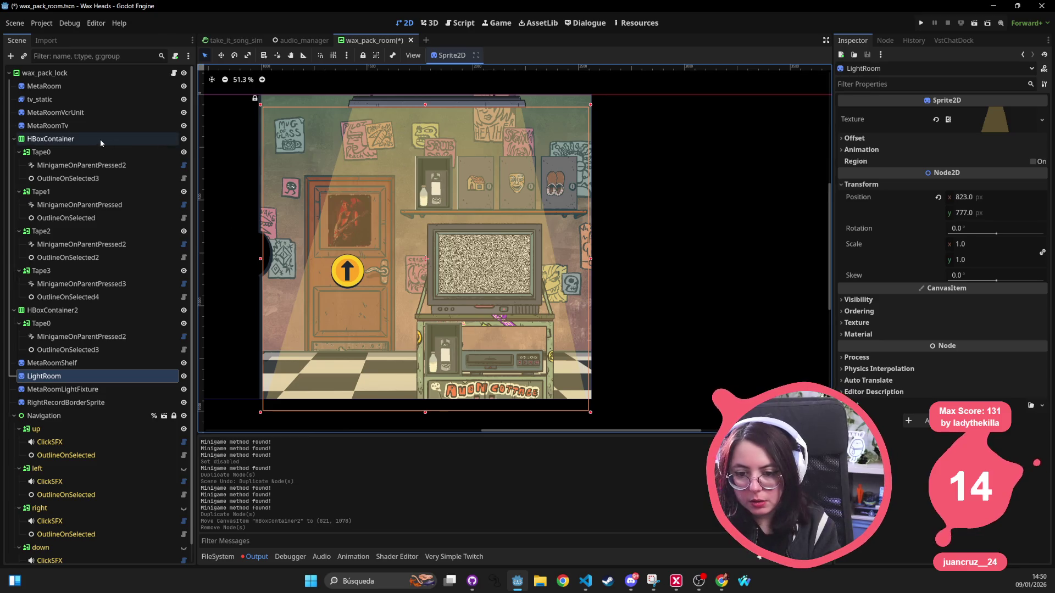
pyautogui.click(81, 154)
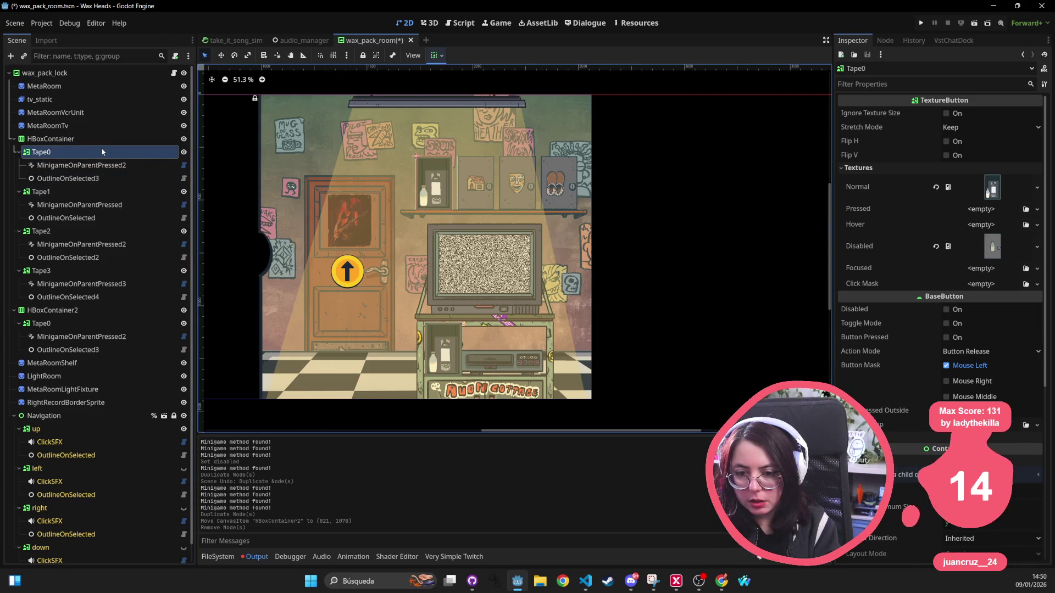
pyautogui.click(453, 357)
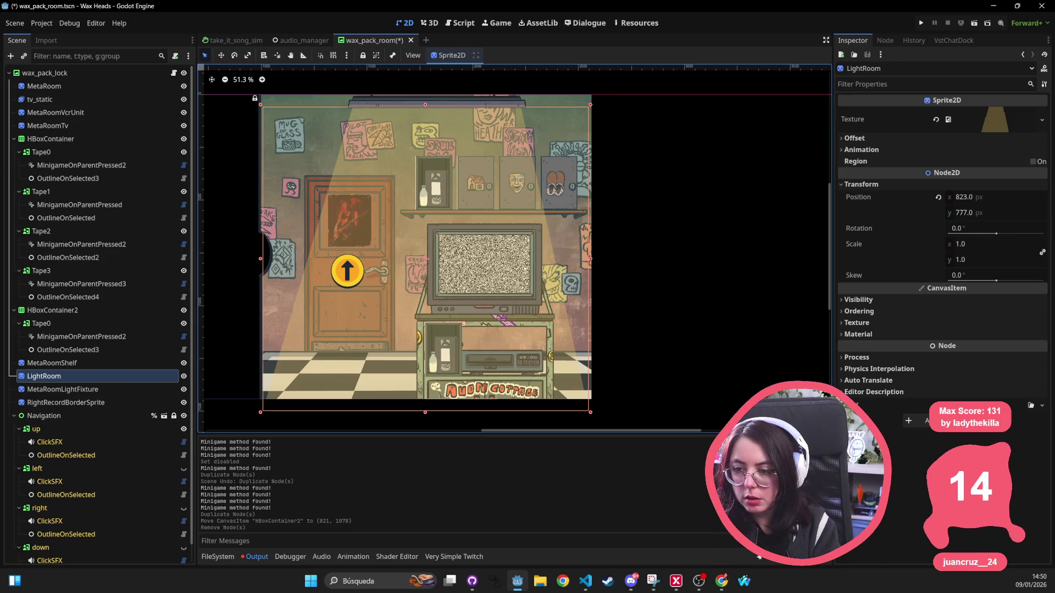
pyautogui.hotkey('alt', 'Tab')
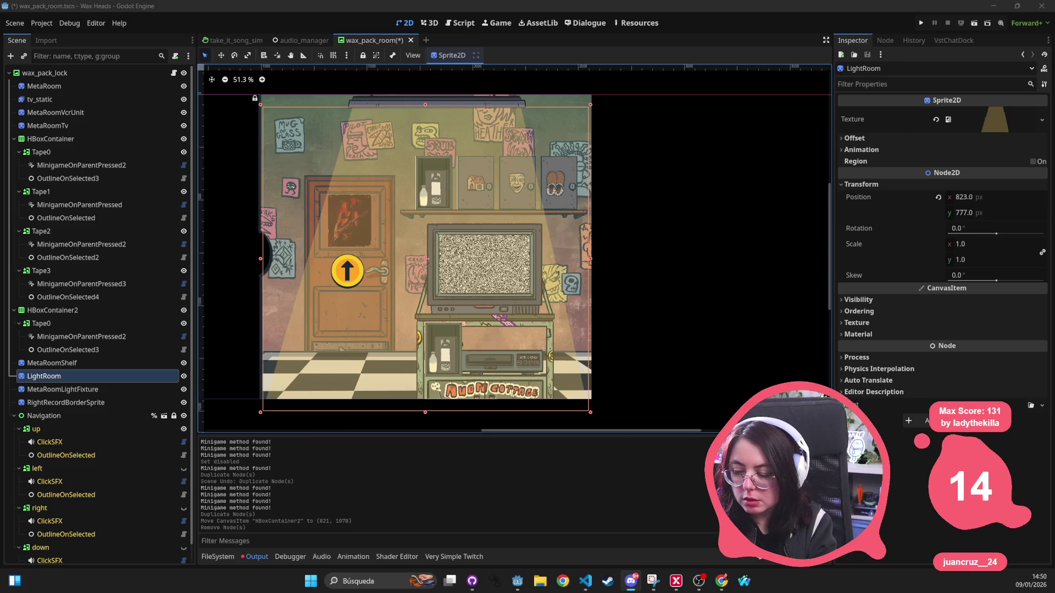
pyautogui.scroll(-2, 611, 200)
pyautogui.scroll(2, 605, 215)
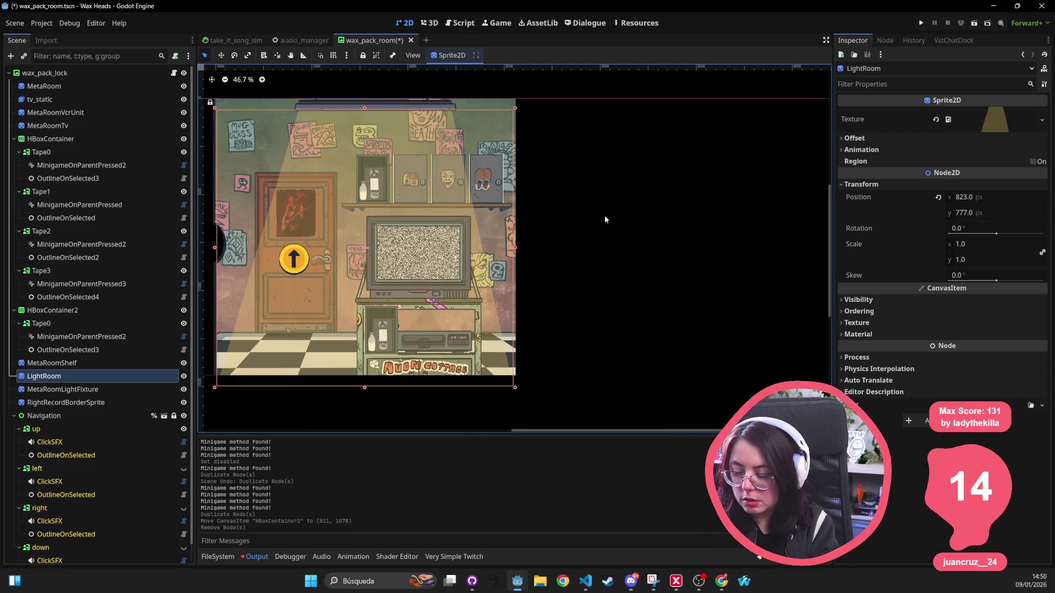
pyautogui.click(615, 235)
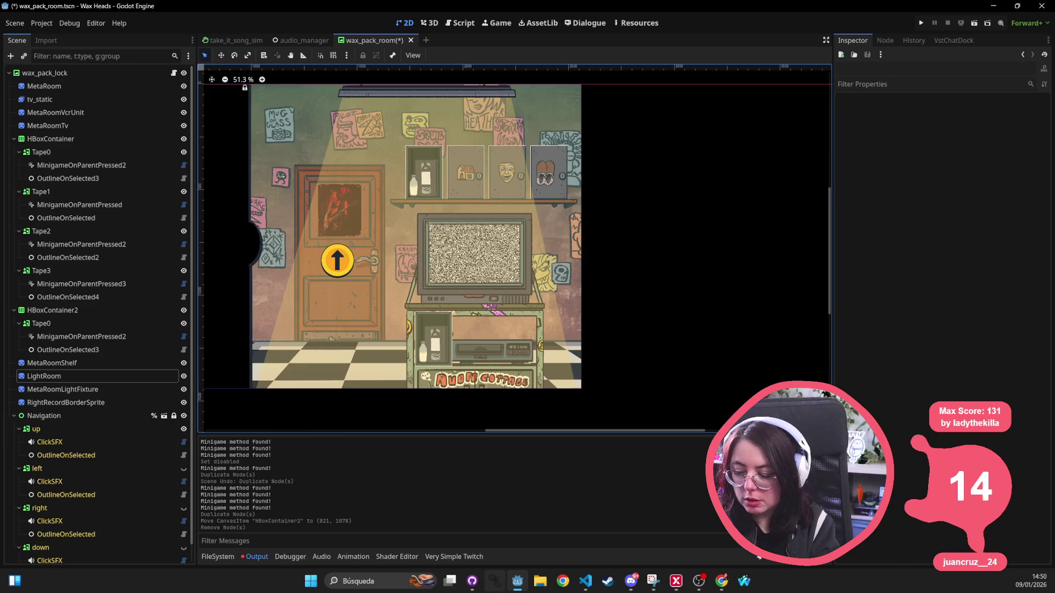
pyautogui.click(311, 582)
pyautogui.write('sni')
pyautogui.press('Return')
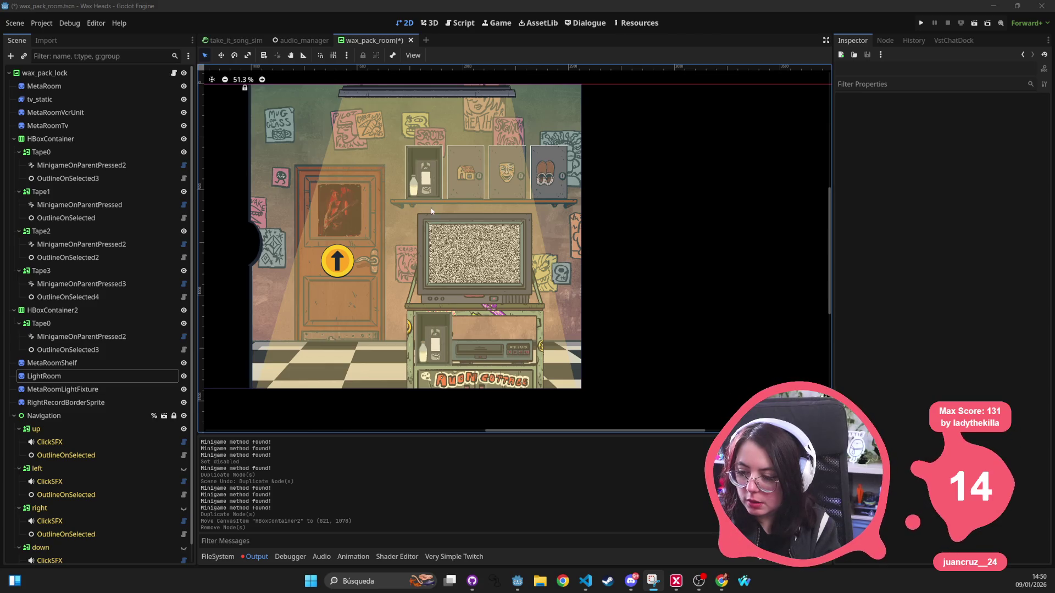
pyautogui.click(410, 155)
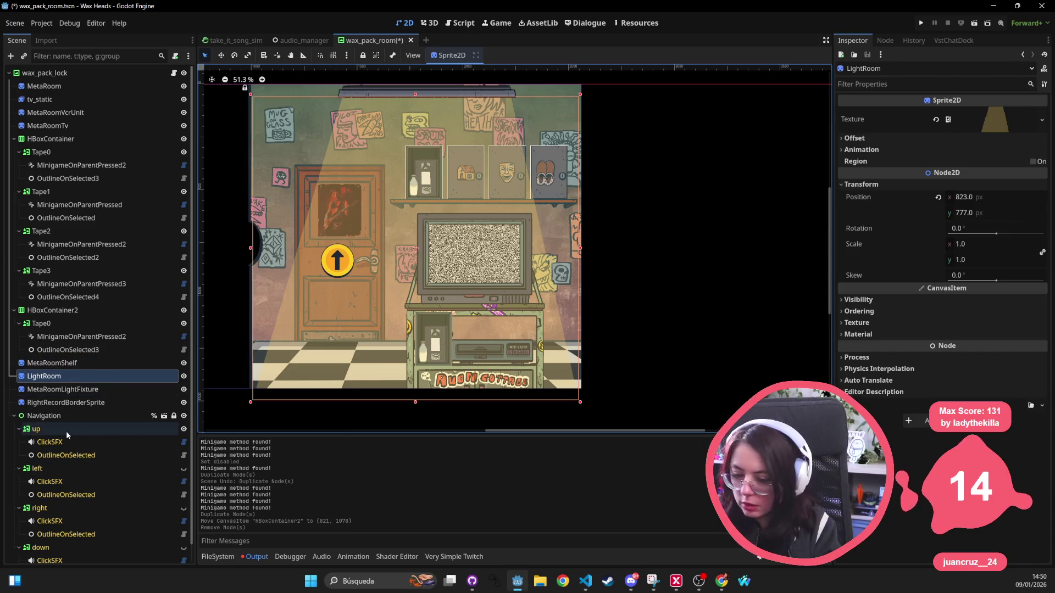
# Drag the up button's outline shader line_thickness parameter higher for a thicker outline.
pyautogui.click(82, 429)
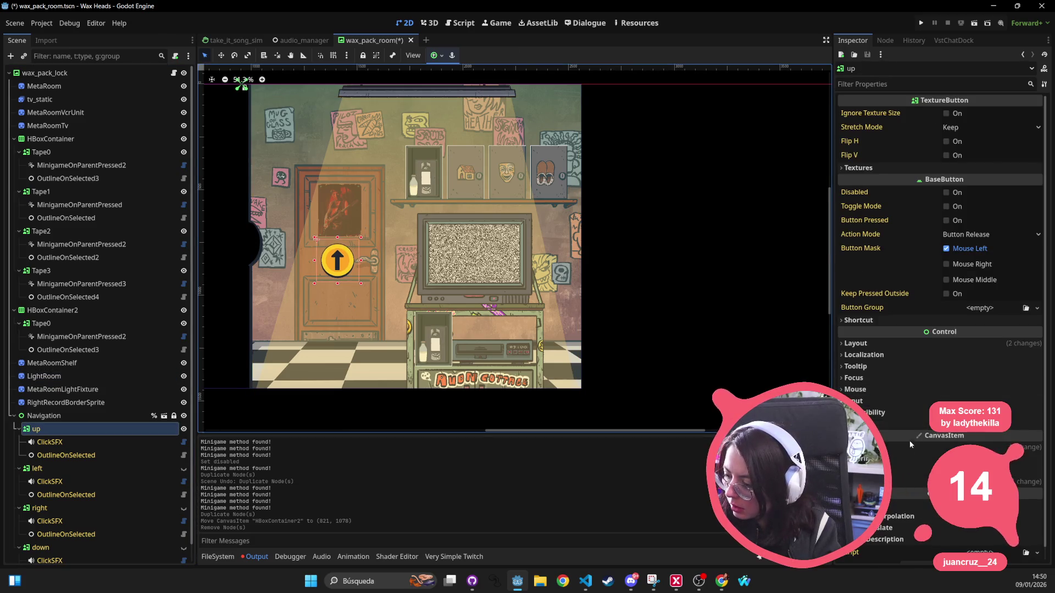
pyautogui.click(905, 448)
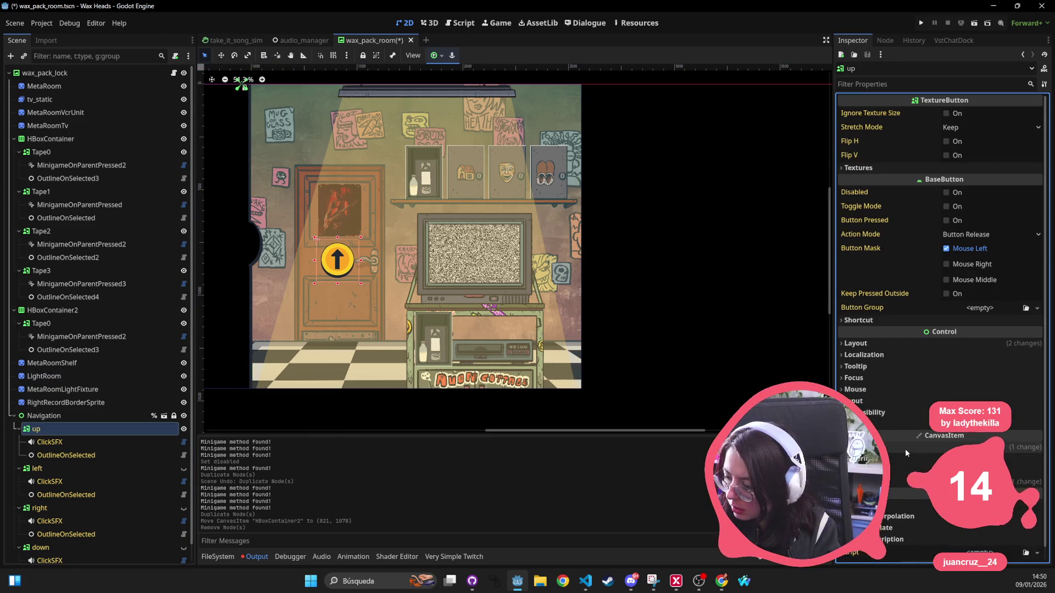
pyautogui.scroll(-1, 905, 449)
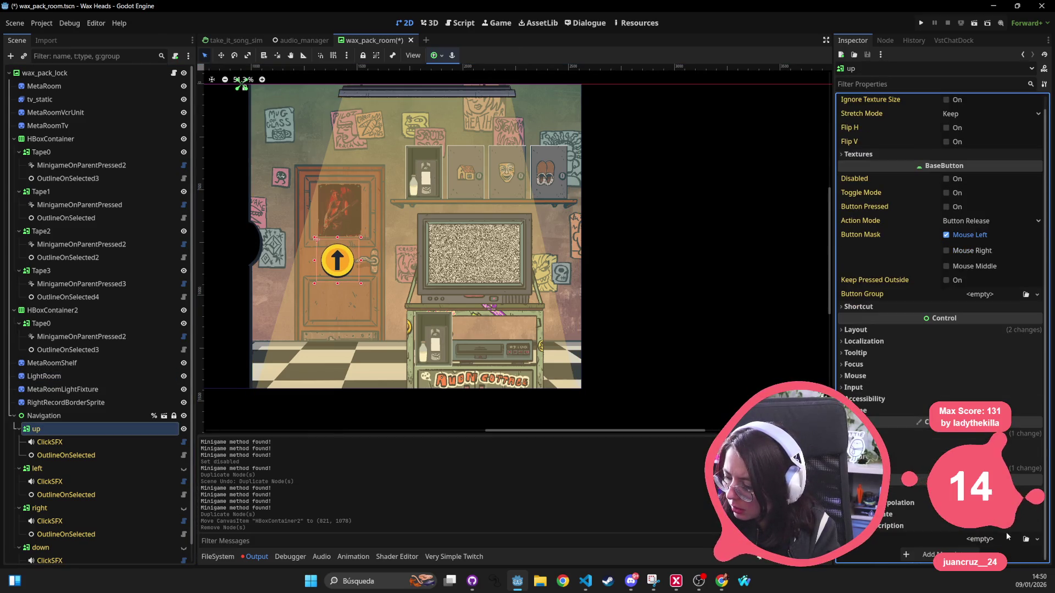
pyautogui.click(913, 468)
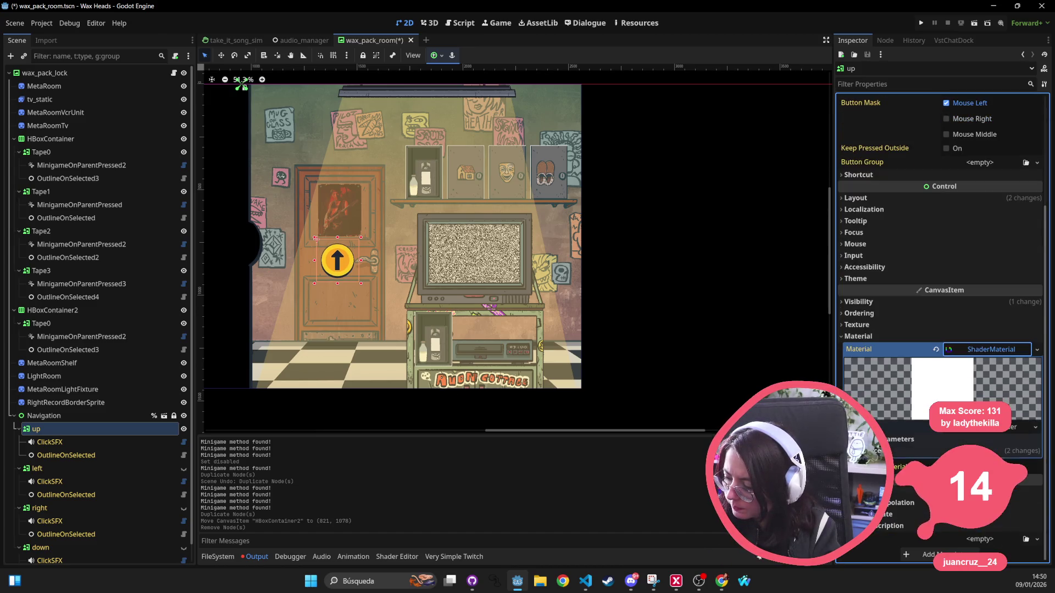
pyautogui.click(901, 439)
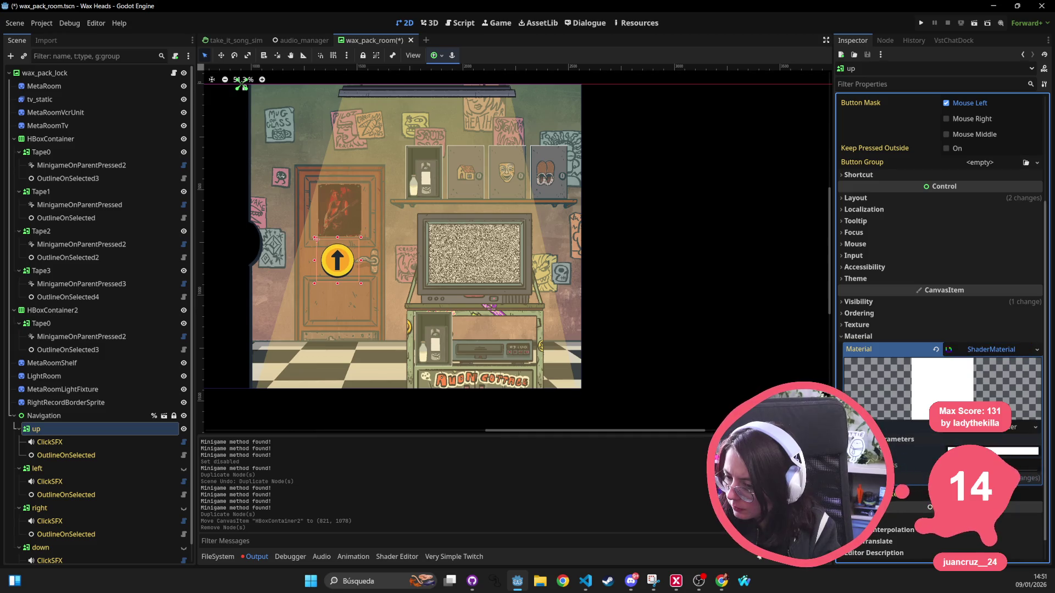
pyautogui.moveTo(983, 465); pyautogui.dragTo(1000, 466)
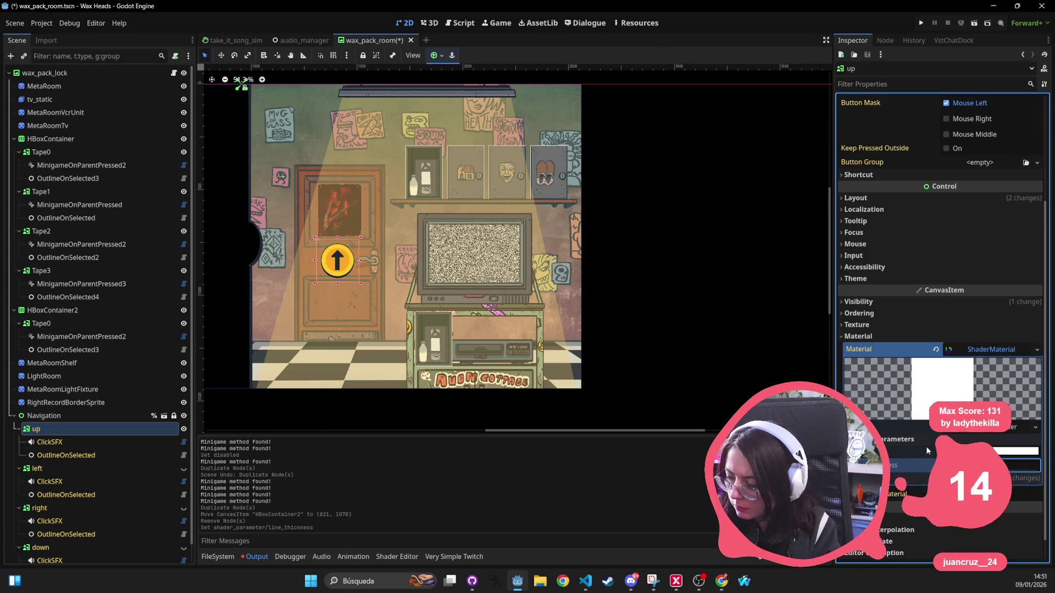
pyautogui.scroll(5, 440, 199)
pyautogui.moveTo(463, 146); pyautogui.dragTo(424, 280)
# Select the original Tape0, preview its Normal texture, and bring all four shelf tapes into view.
pyautogui.click(424, 280)
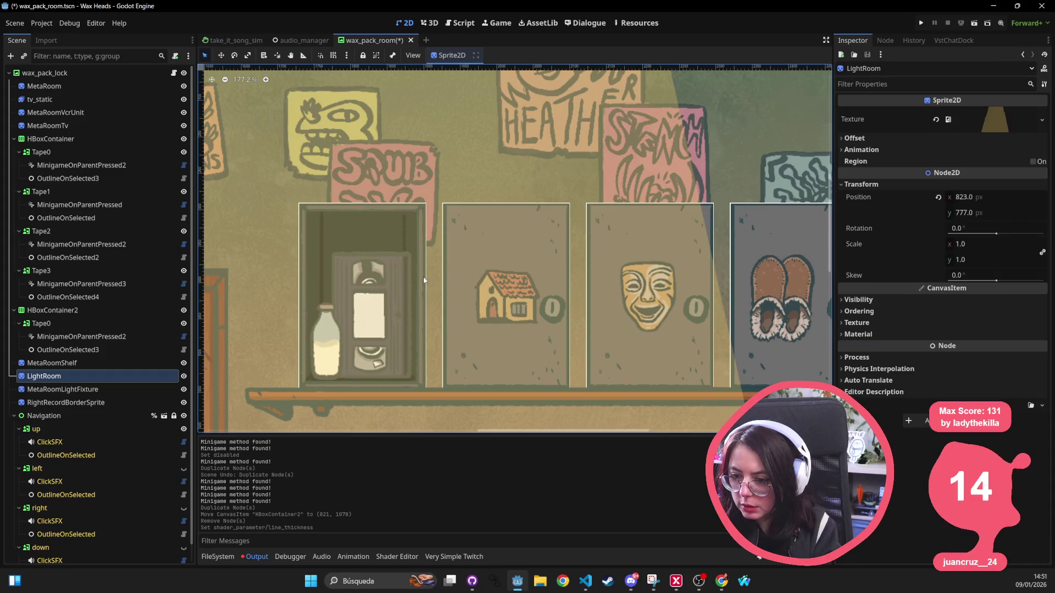
pyautogui.click(79, 362)
pyautogui.click(67, 376)
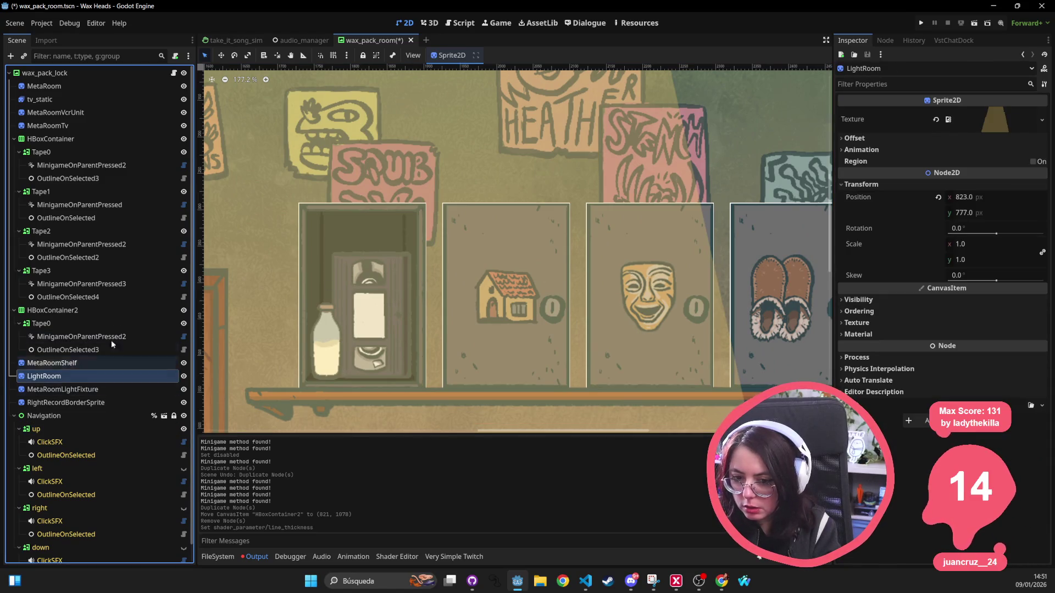
pyautogui.click(95, 150)
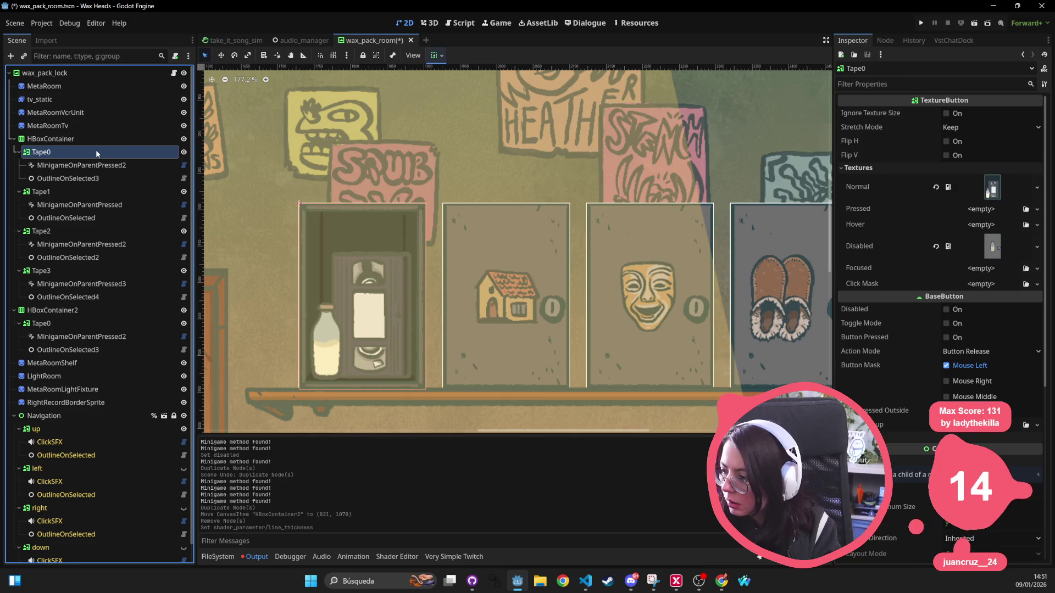
pyautogui.click(965, 188)
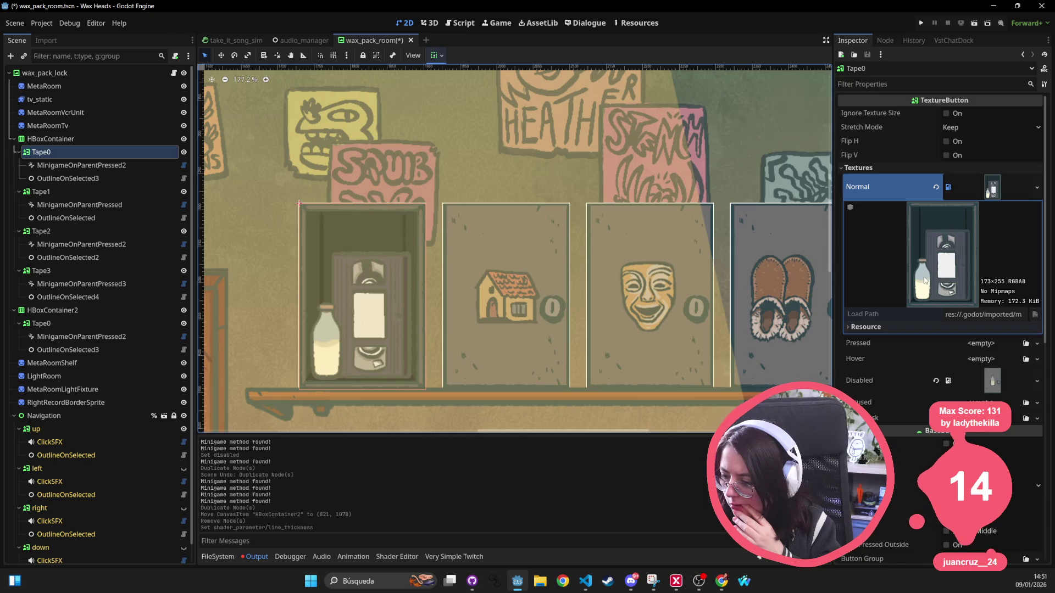
pyautogui.scroll(-3, 990, 383)
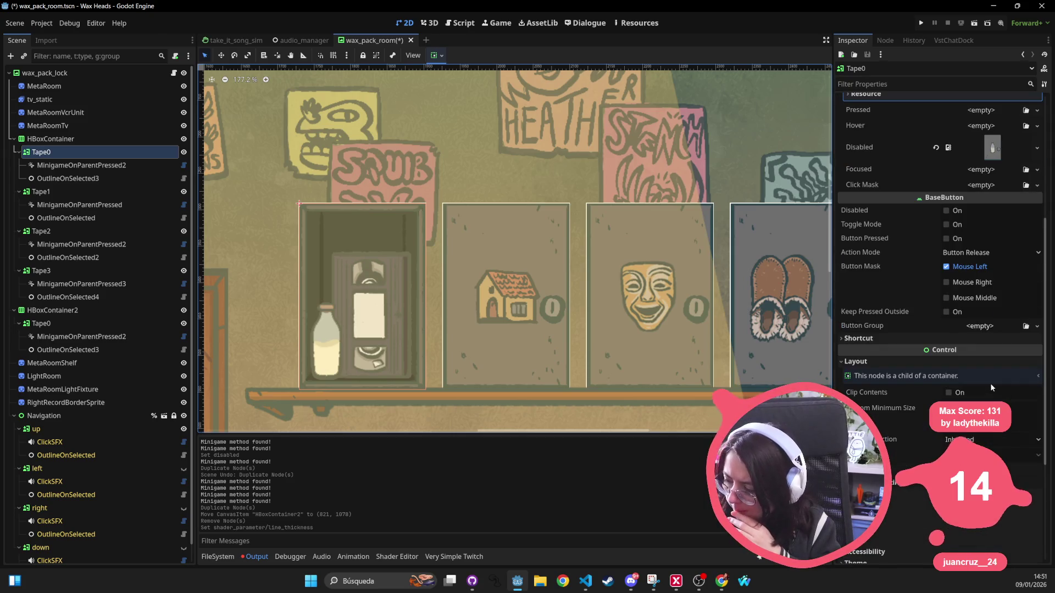
pyautogui.scroll(-3, 989, 383)
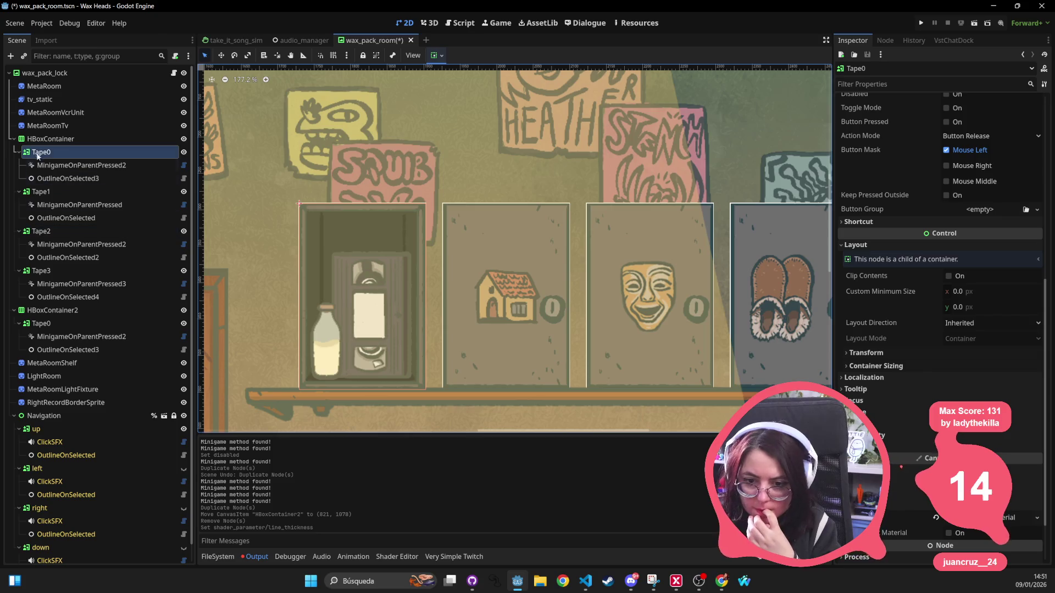
pyautogui.scroll(6, 415, 282)
pyautogui.scroll(-4, 415, 281)
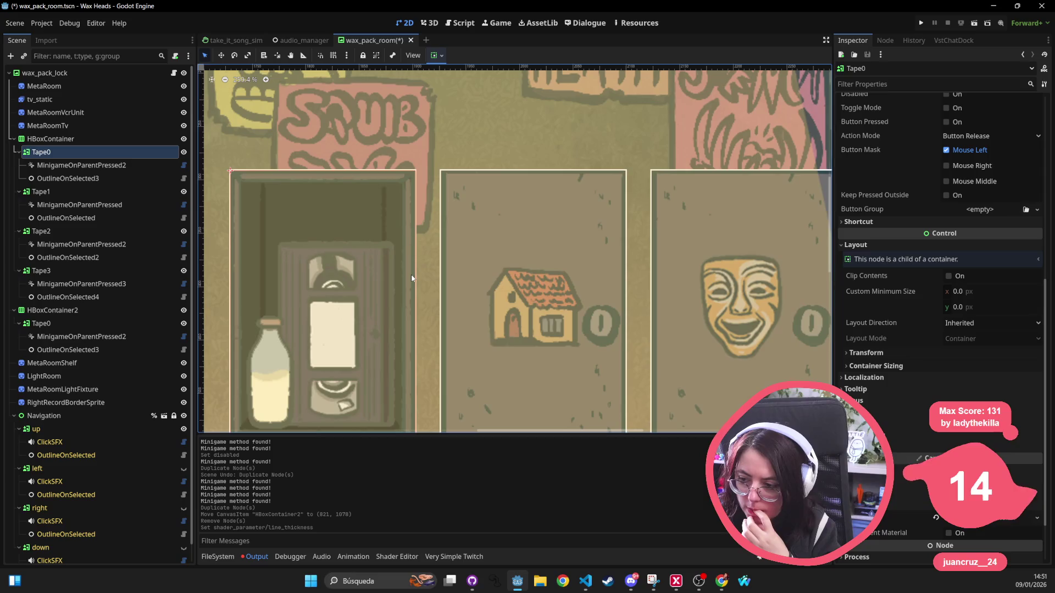
pyautogui.moveTo(561, 294)
pyautogui.mouseDown()
pyautogui.moveTo(254, 218)
pyautogui.moveTo(245, 233)
pyautogui.mouseUp()
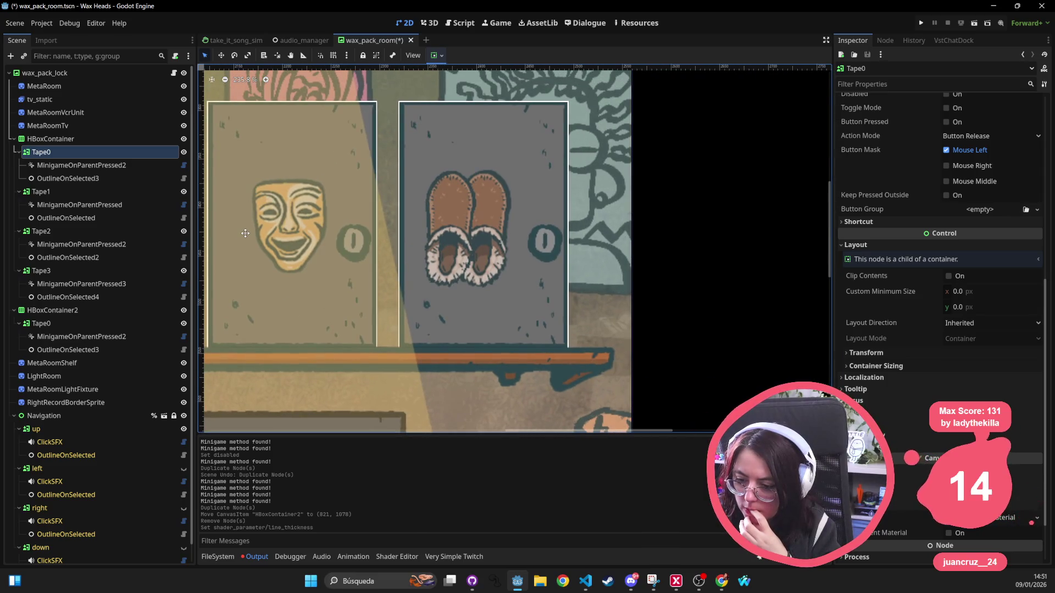
pyautogui.scroll(-3, 317, 244)
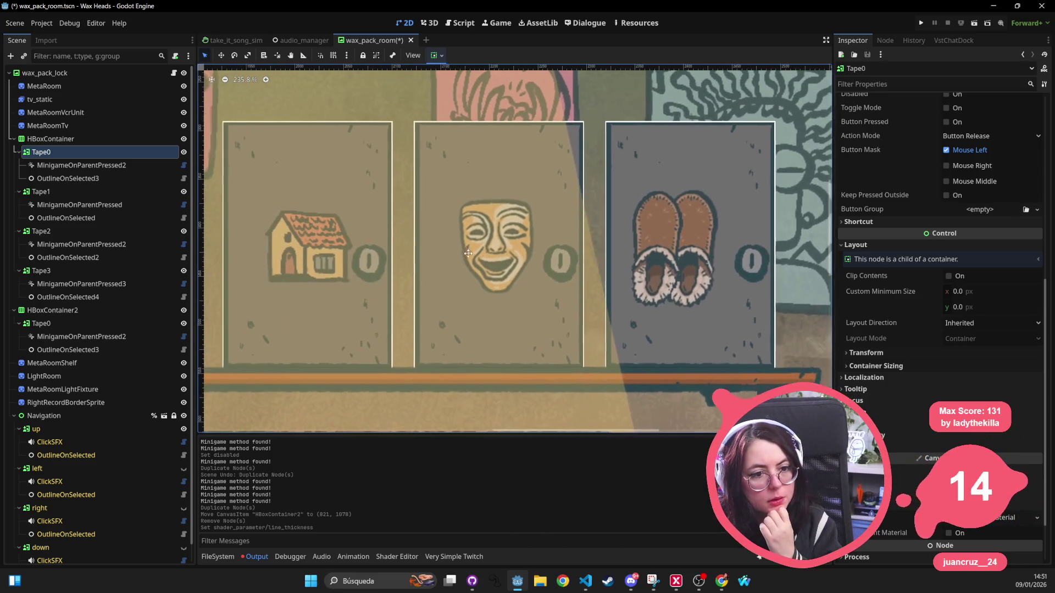
pyautogui.moveTo(317, 244)
pyautogui.mouseDown()
pyautogui.moveTo(378, 228)
pyautogui.moveTo(485, 225)
pyautogui.moveTo(464, 220)
pyautogui.mouseUp()
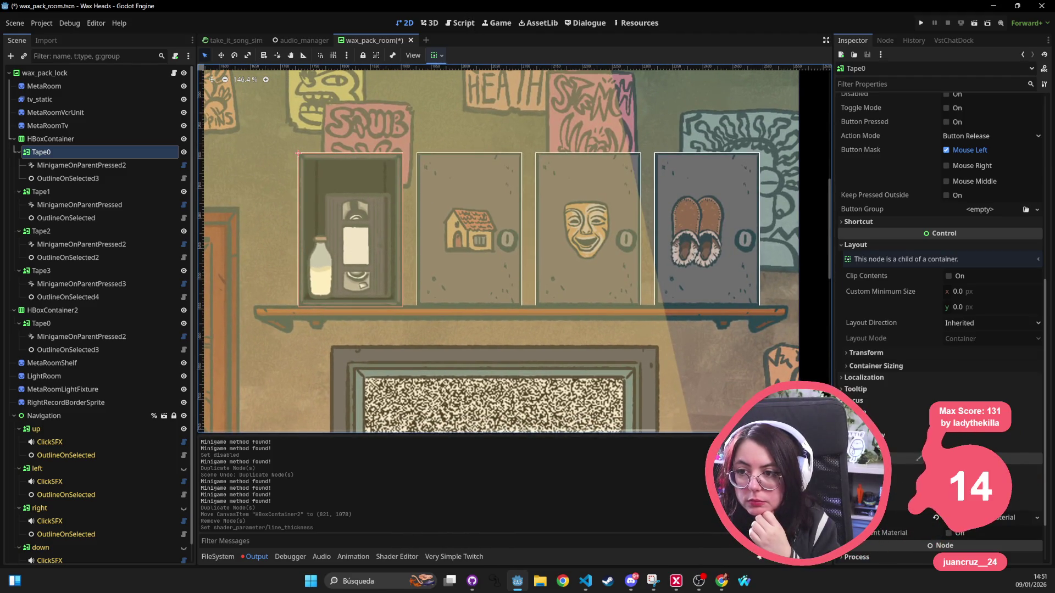
# Reset Tape0's Material, then undo so it keeps its outline ShaderMaterial.
pyautogui.hotkey('alt', 'Tab')
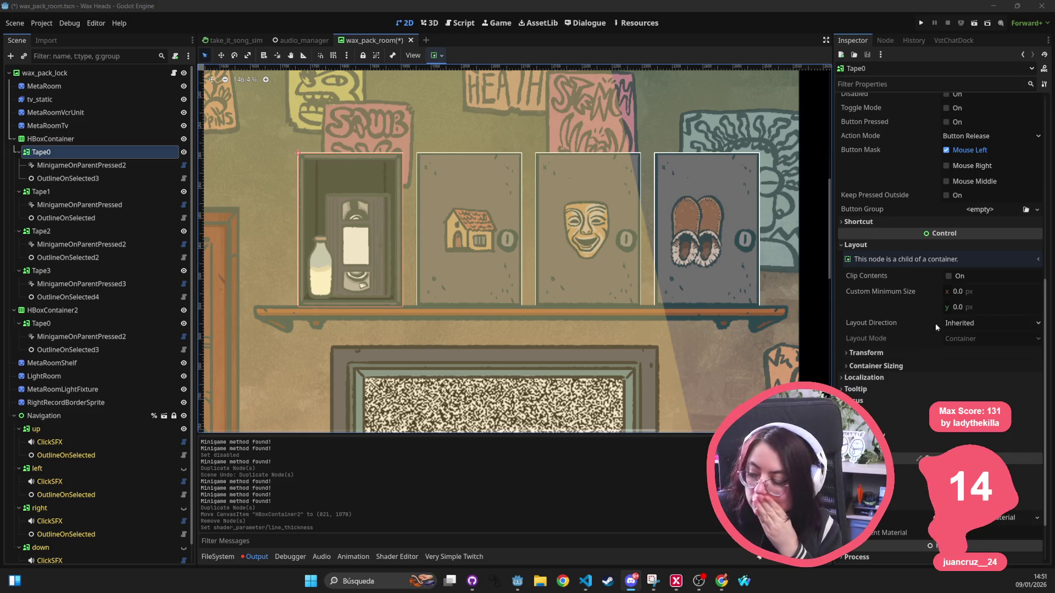
pyautogui.click(339, 201)
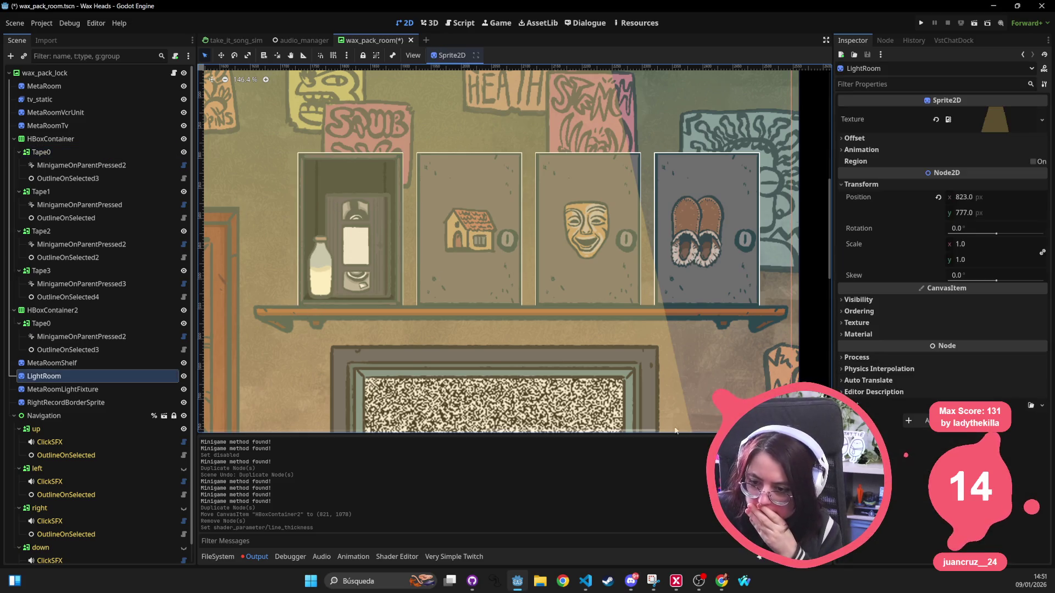
pyautogui.click(41, 151)
pyautogui.scroll(-2, 1026, 473)
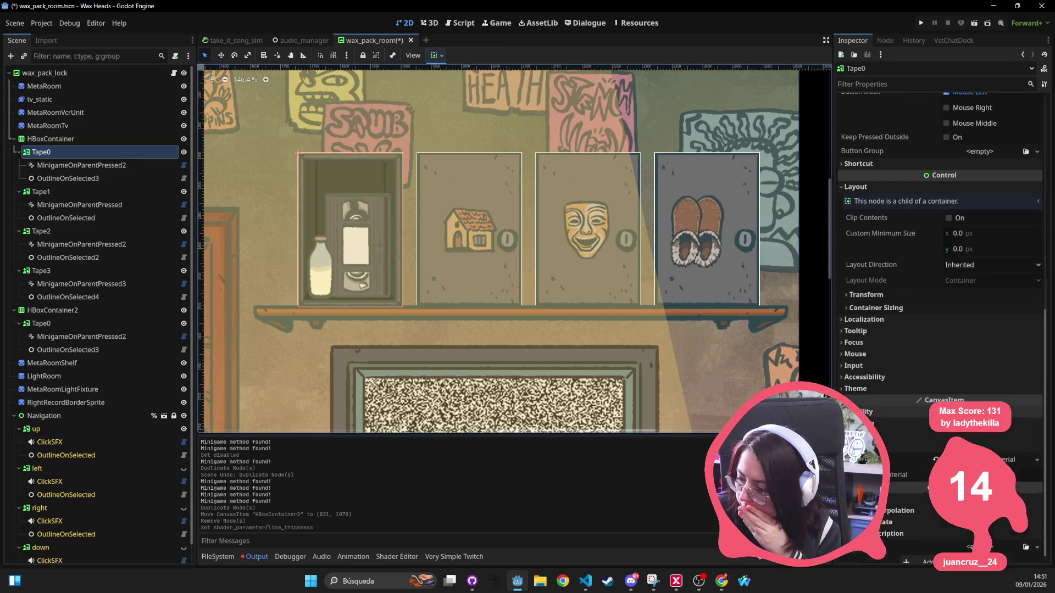
pyautogui.click(935, 459)
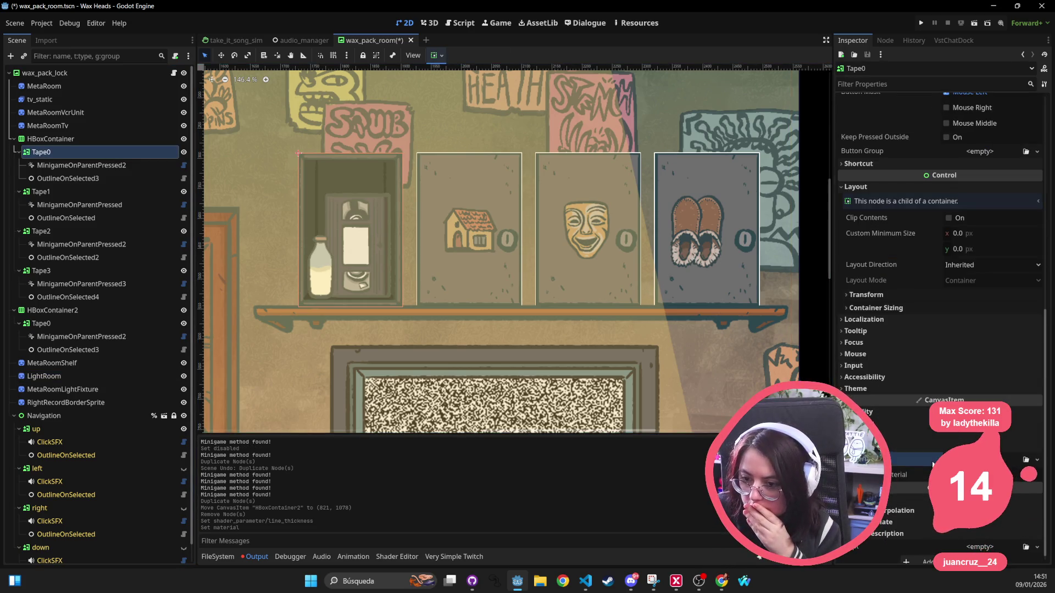
pyautogui.hotkey('ctrl', 'z')
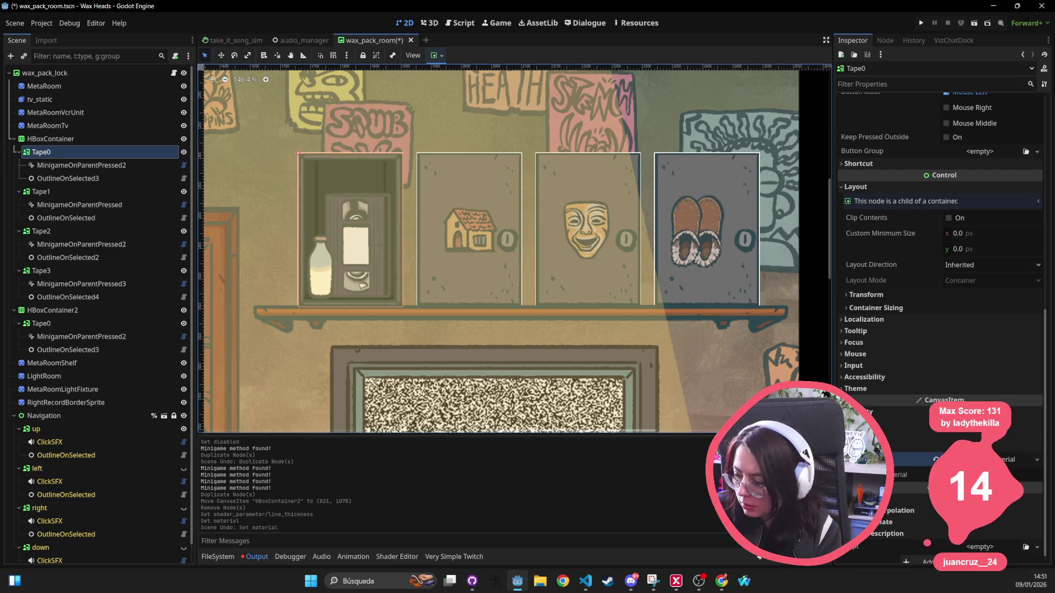
pyautogui.click(885, 432)
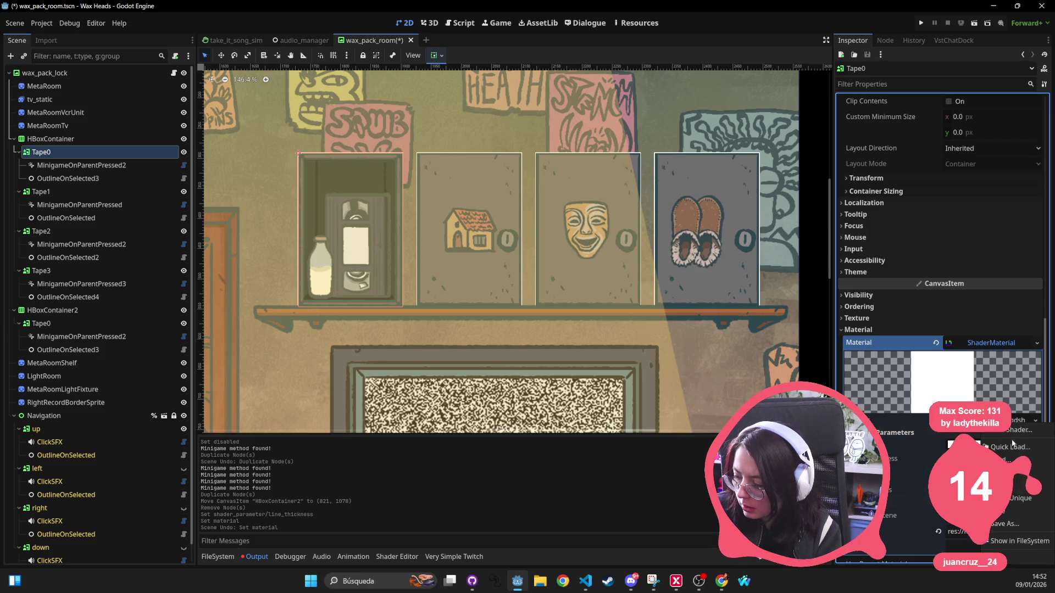
# Open advanced_outline.gdshader from FileSystem, check Tape0's Material options, and save wax_pack_room.
pyautogui.click(1018, 541)
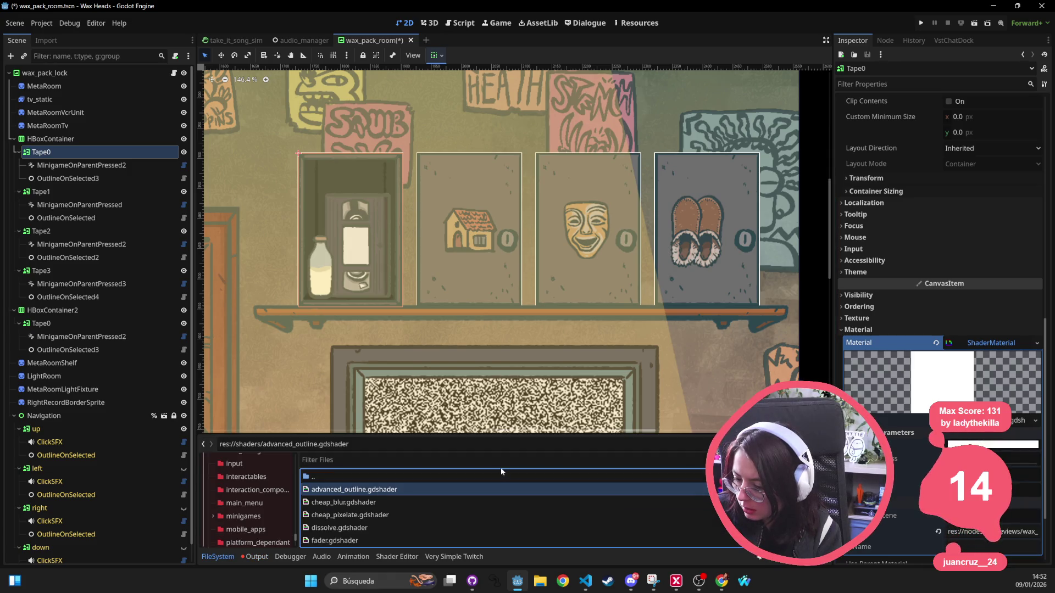
pyautogui.doubleClick(497, 489)
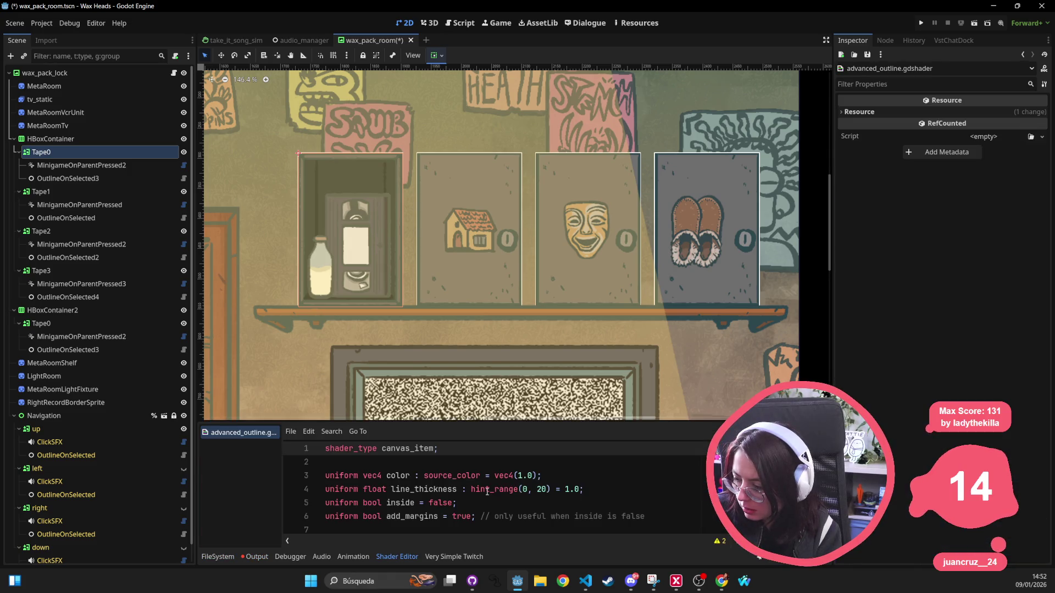
pyautogui.click(921, 114)
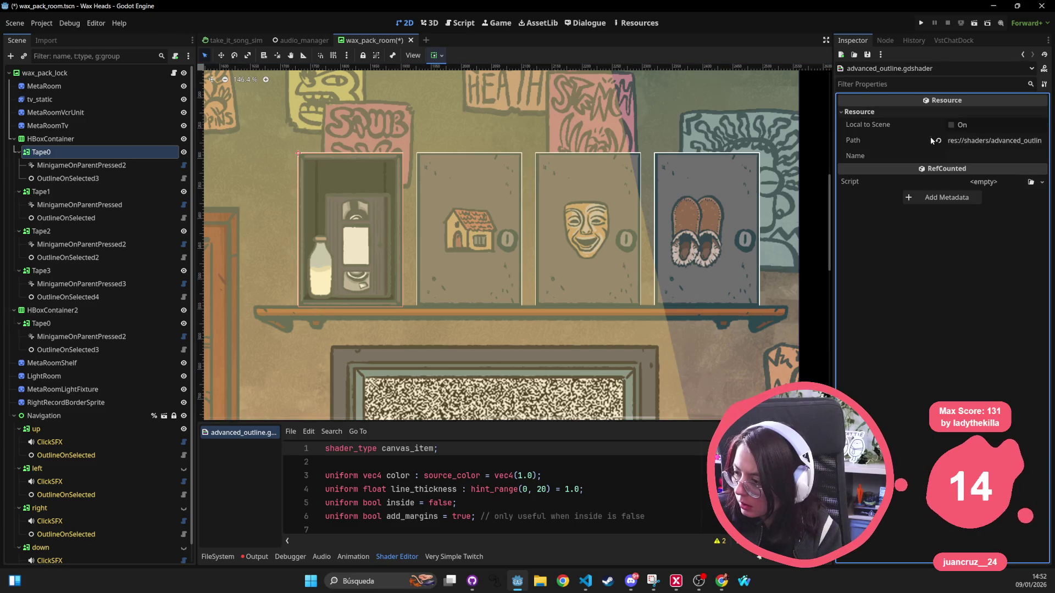
pyautogui.click(66, 153)
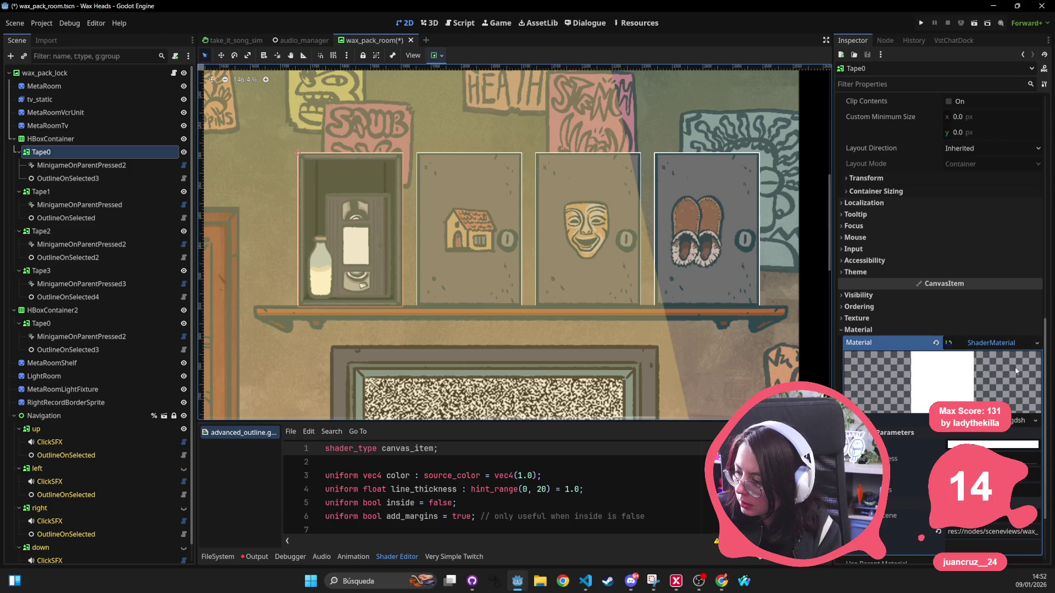
pyautogui.click(1037, 342)
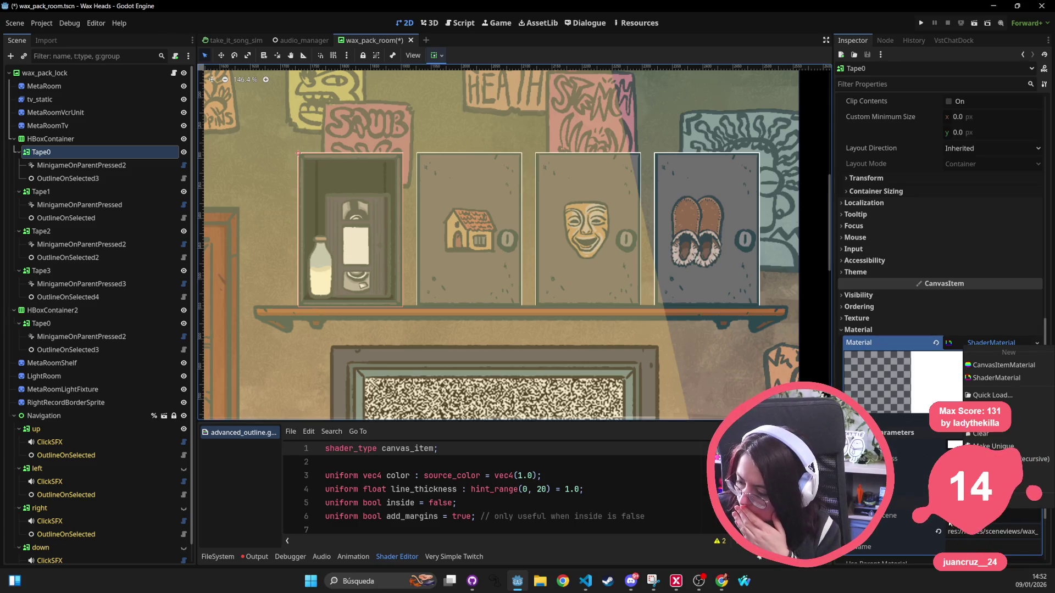
pyautogui.press('Escape')
pyautogui.hotkey('ctrl', 's')
pyautogui.press('Down')
pyautogui.press('Down')
pyautogui.press('Down')
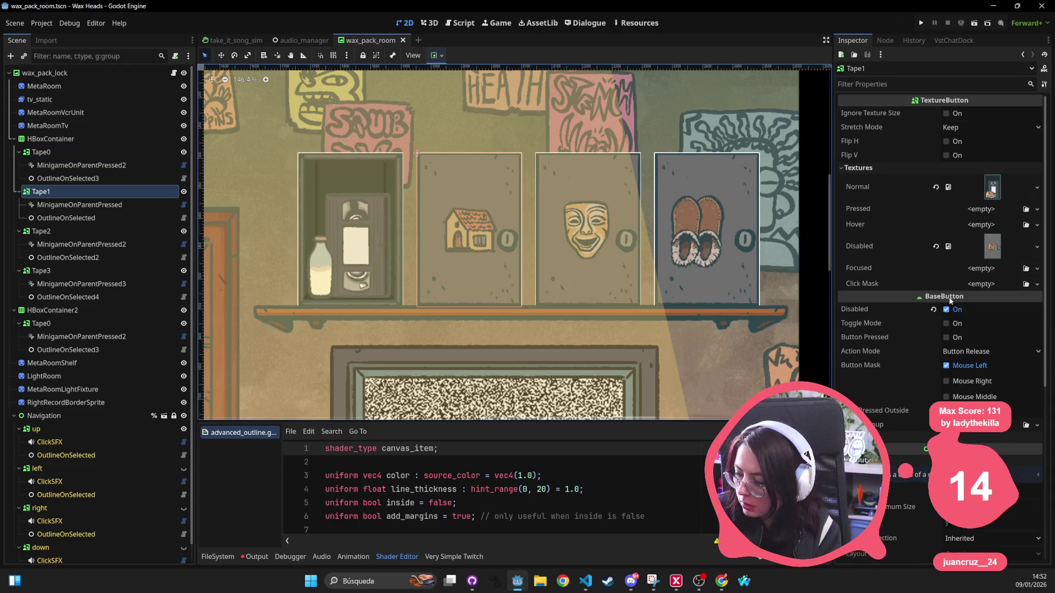
# Expand Tape1's ShaderMaterial to inspect it and save the scene.
pyautogui.scroll(-1, 983, 323)
pyautogui.scroll(-4, 983, 323)
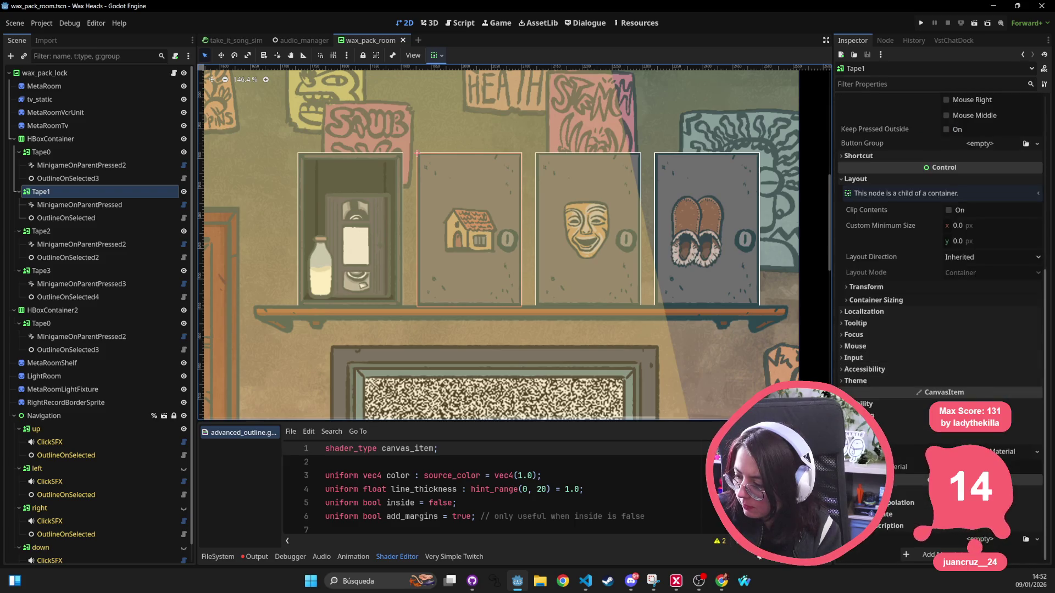
pyautogui.click(984, 452)
pyautogui.scroll(-2, 921, 441)
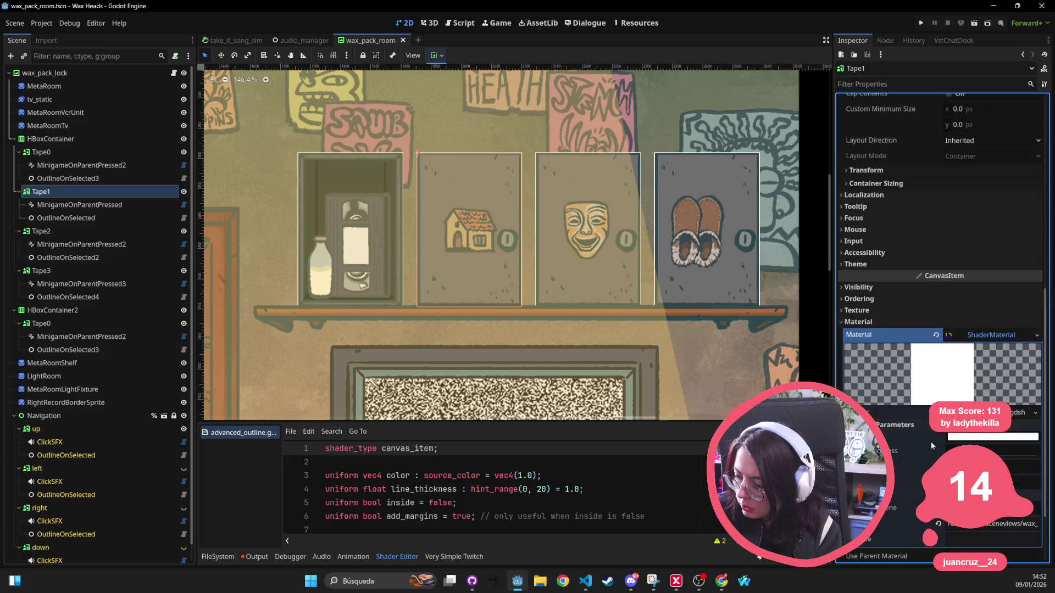
pyautogui.hotkey('ctrl', 's')
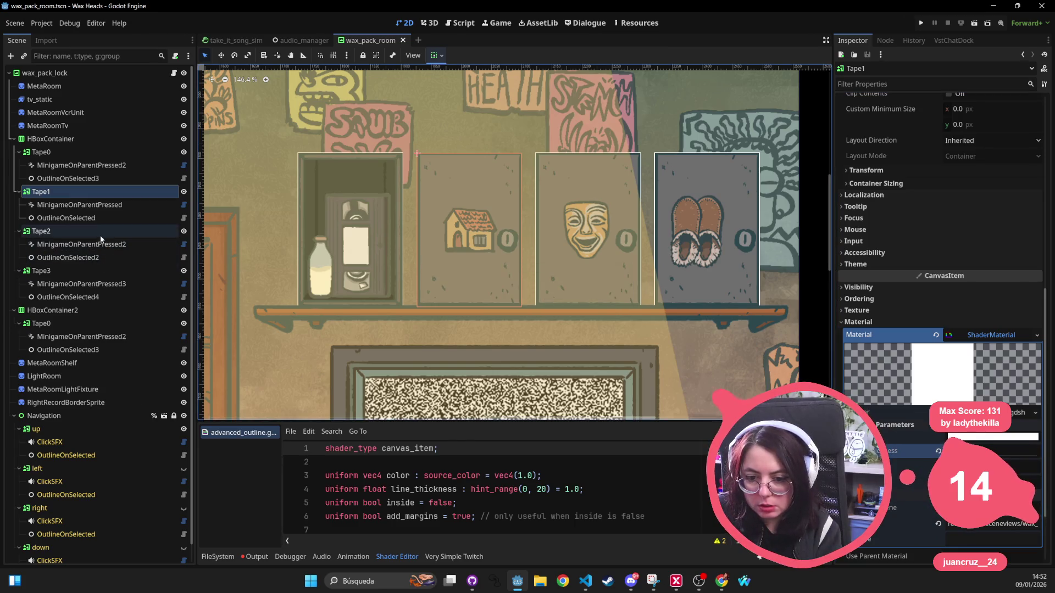
# Show Tape2's advanced outline shader parameters and save the scene.
pyautogui.click(101, 234)
pyautogui.scroll(3, 951, 341)
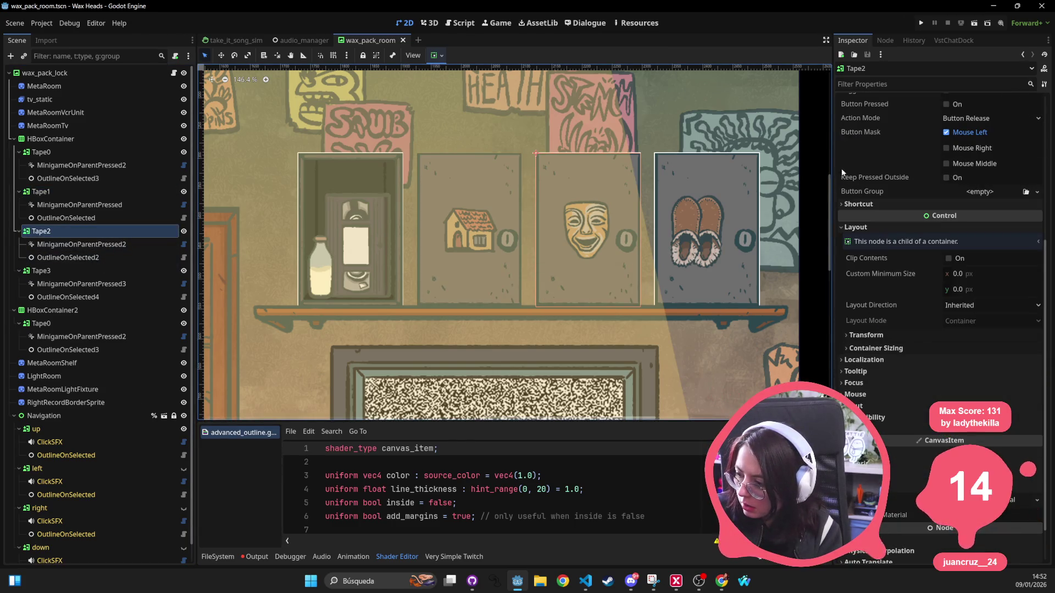
pyautogui.scroll(4, 934, 181)
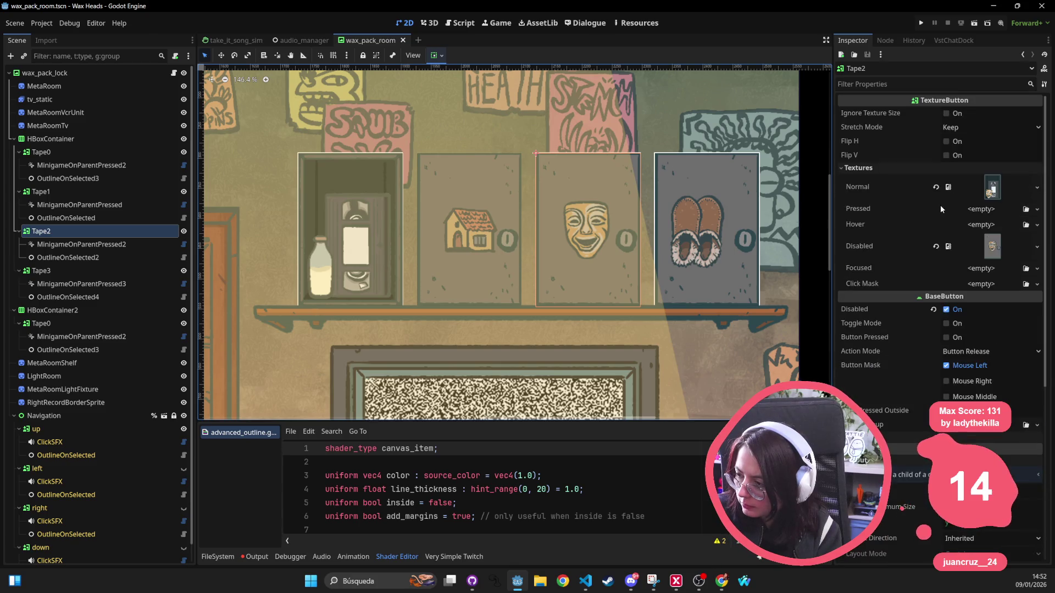
pyautogui.scroll(-5, 940, 208)
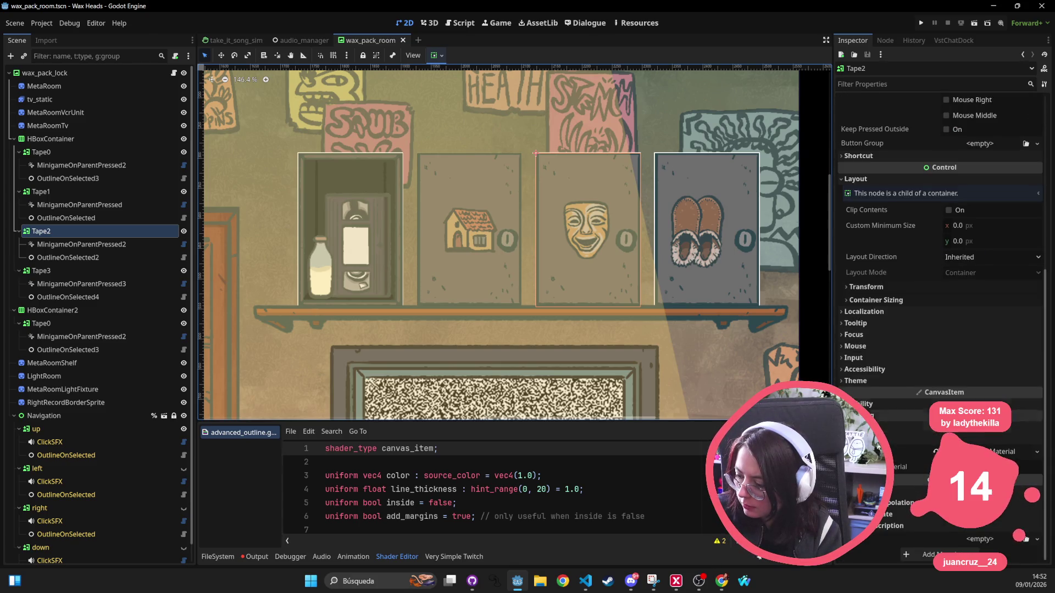
pyautogui.click(983, 451)
pyautogui.scroll(-2, 932, 436)
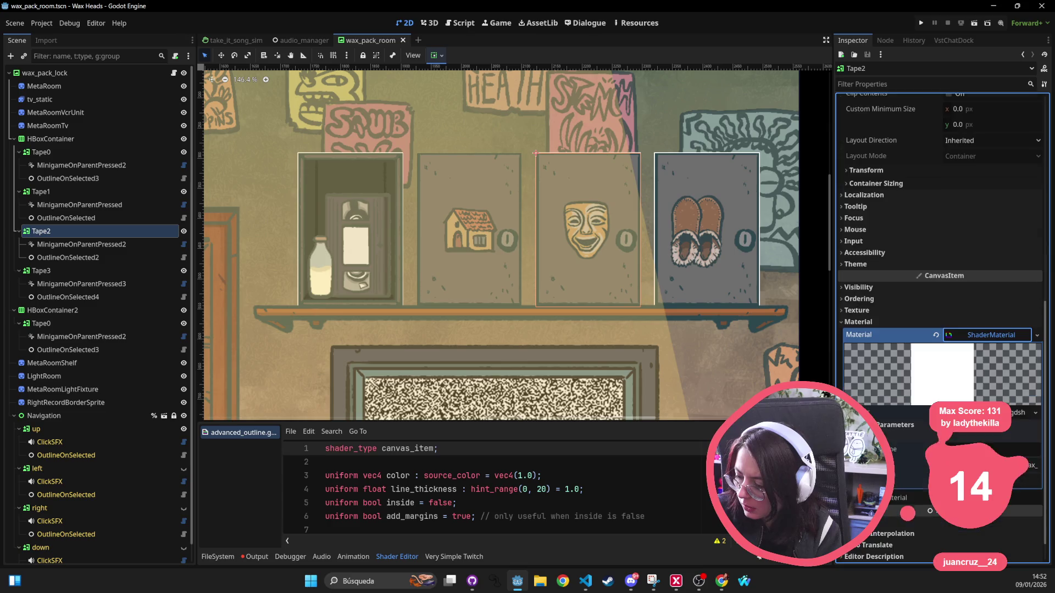
pyautogui.click(932, 434)
pyautogui.hotkey('ctrl', 's')
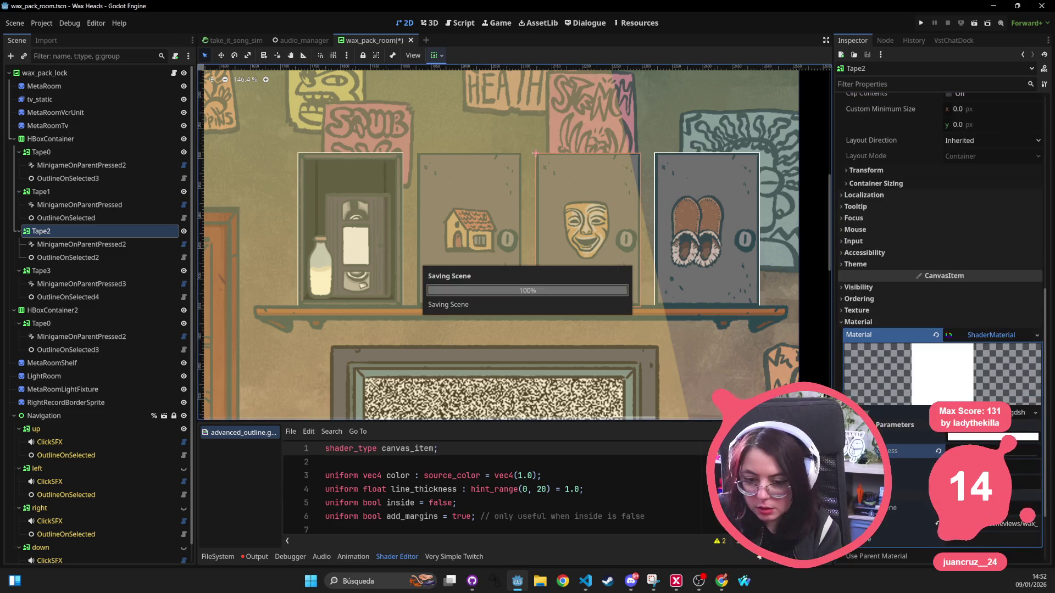
# Expand Tape3's ShaderMaterial to show its advanced_outline shader parameters.
pyautogui.click(42, 270)
pyautogui.scroll(-5, 936, 279)
pyautogui.scroll(-2, 911, 302)
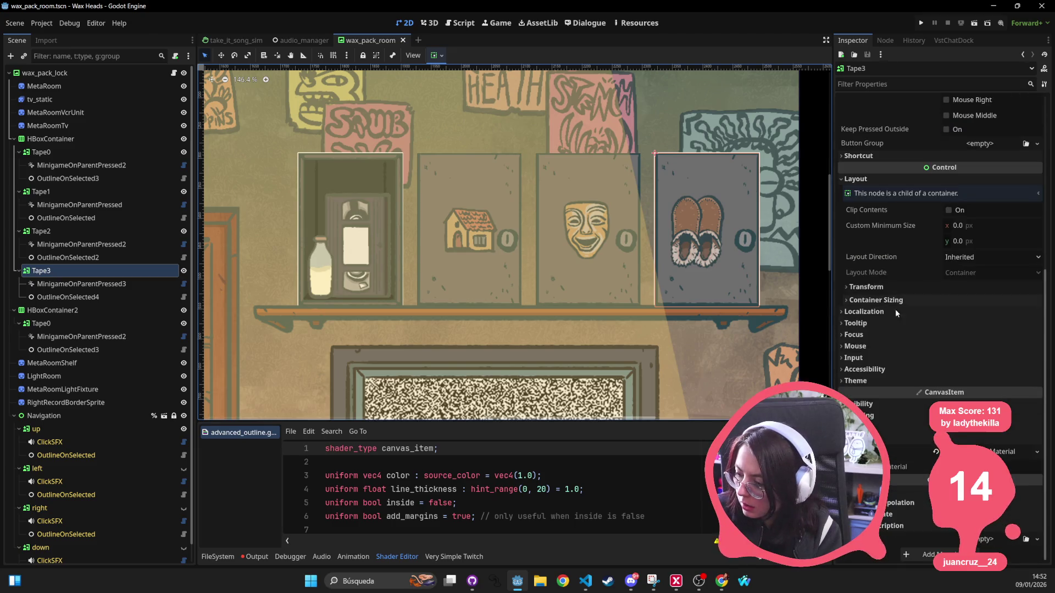
pyautogui.scroll(3, 930, 222)
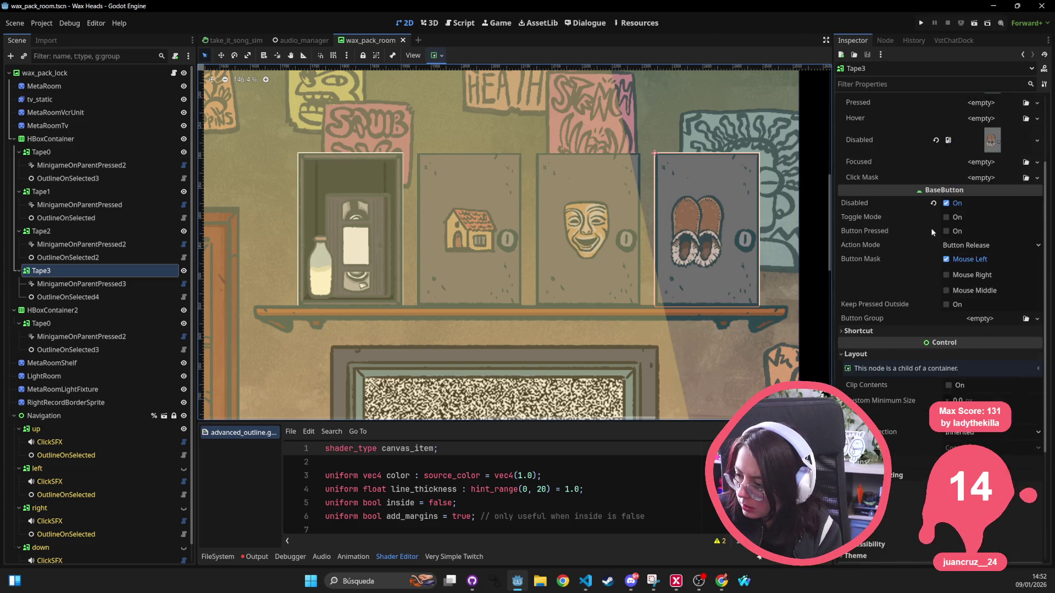
pyautogui.scroll(2, 885, 338)
pyautogui.scroll(-5, 888, 333)
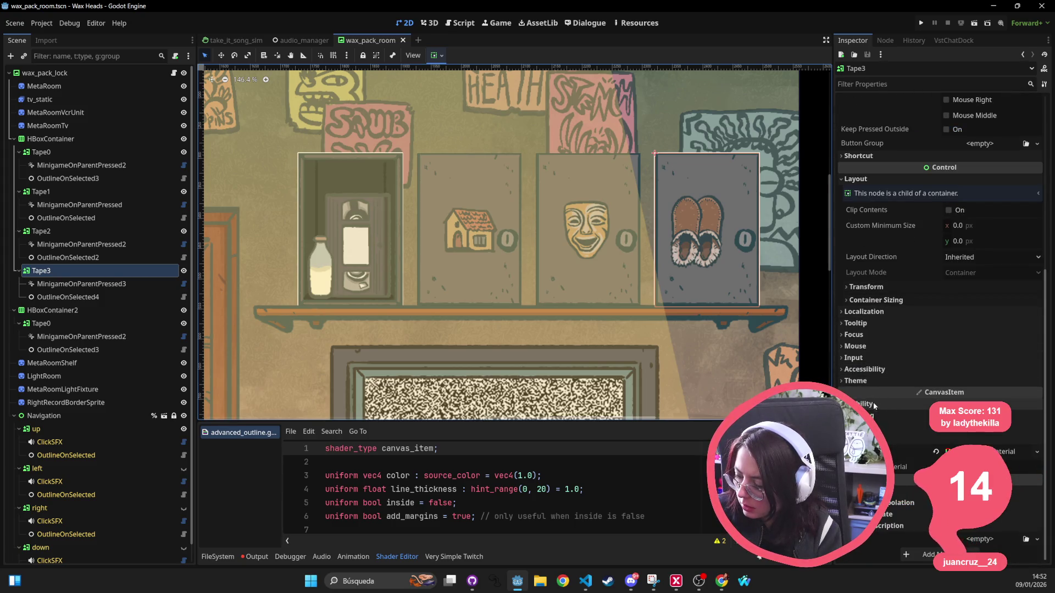
pyautogui.click(983, 452)
pyautogui.click(882, 394)
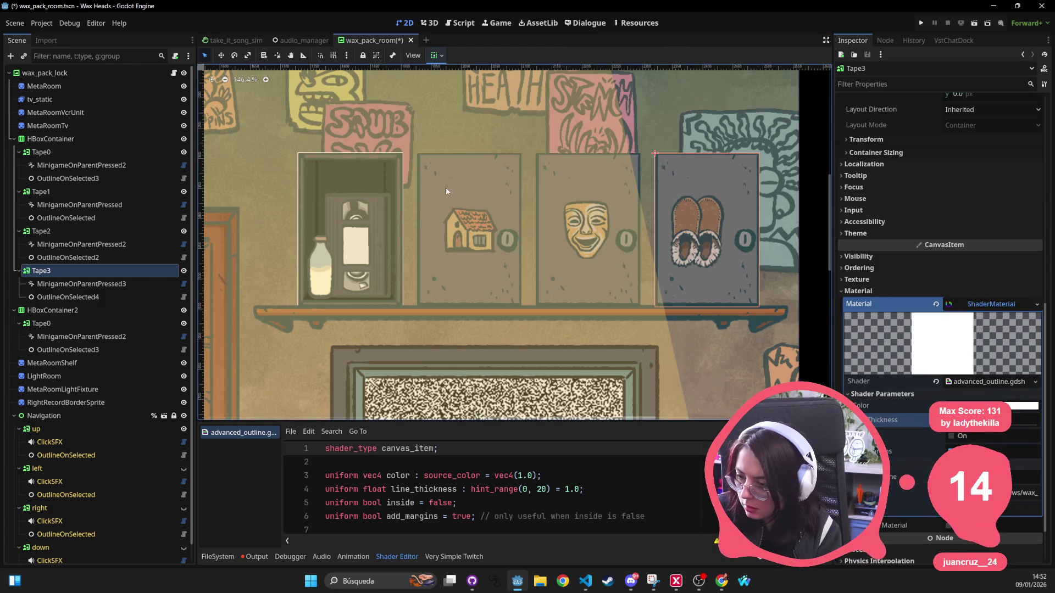
pyautogui.scroll(-10, 713, 256)
pyautogui.scroll(7, 395, 412)
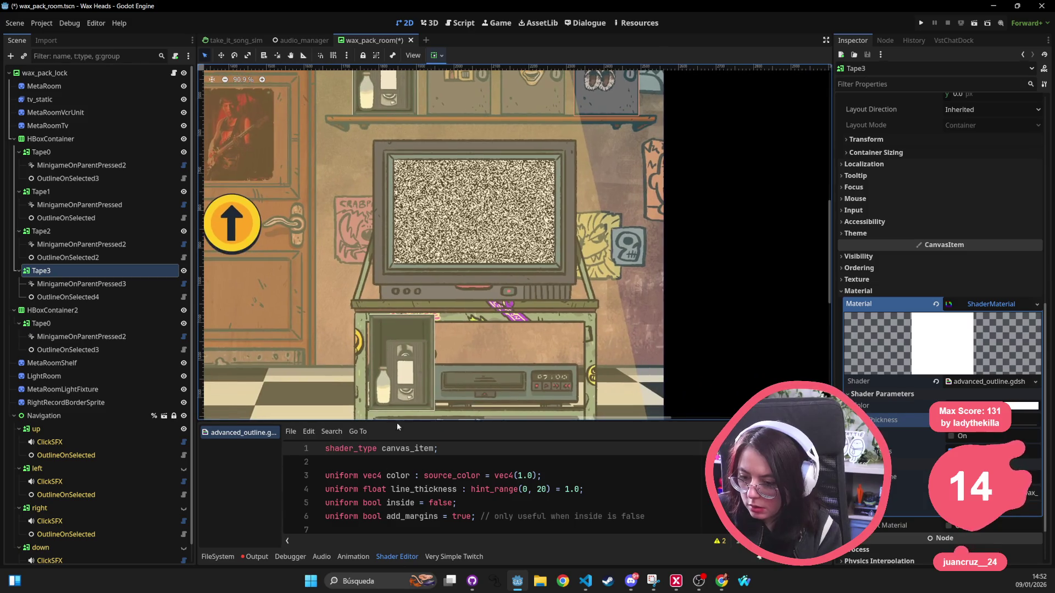
# Set HBoxContainer2/Tape0's outline Line Thickness to 0.0 and save wax_pack_room.
pyautogui.click(404, 406)
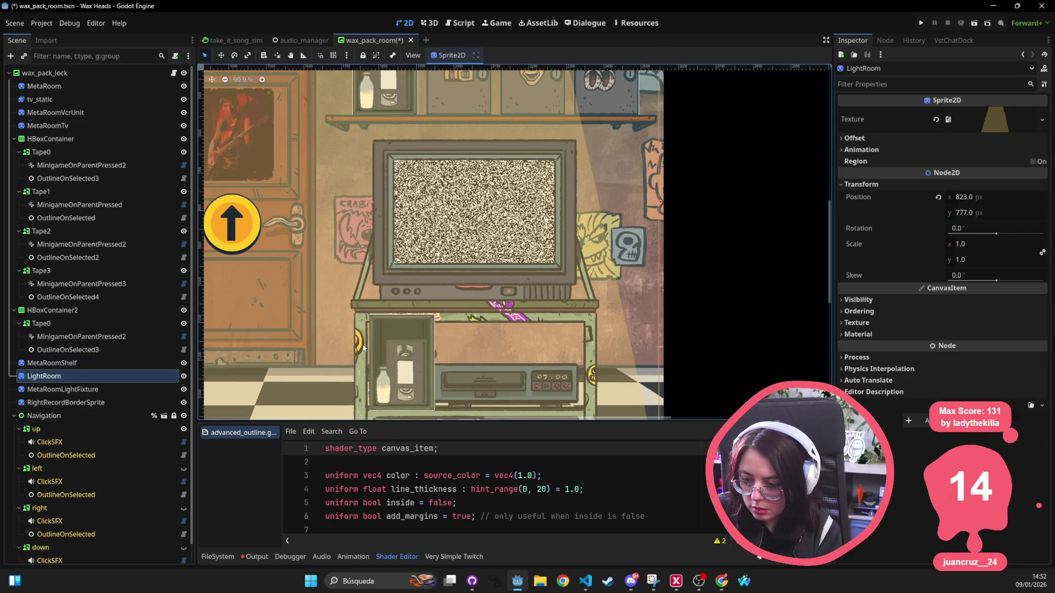
pyautogui.click(49, 324)
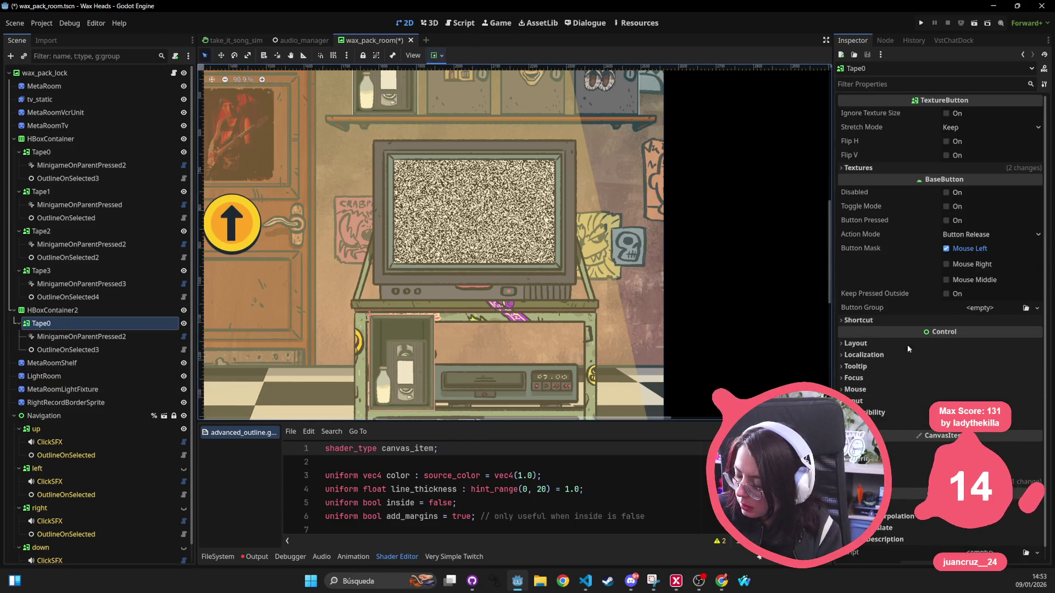
pyautogui.click(876, 344)
pyautogui.scroll(-5, 889, 384)
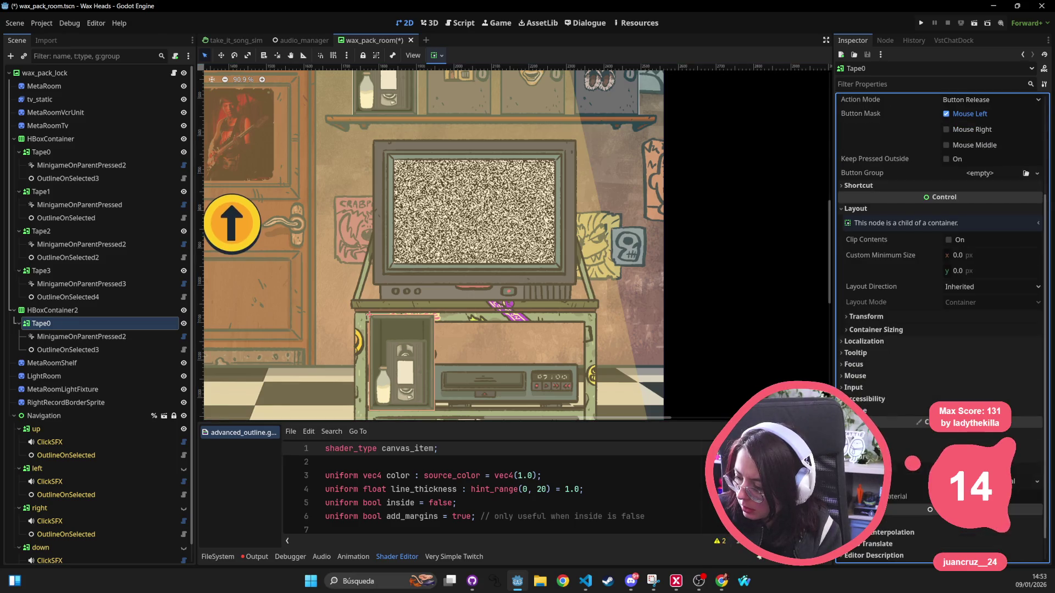
pyautogui.click(983, 451)
pyautogui.scroll(-5, 952, 397)
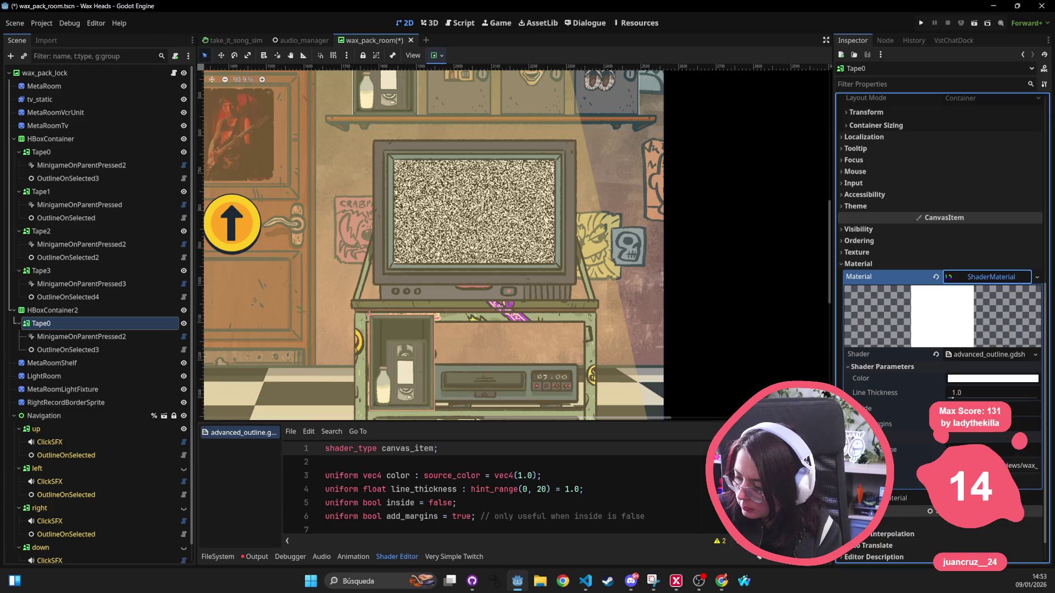
pyautogui.moveTo(952, 397); pyautogui.dragTo(891, 390)
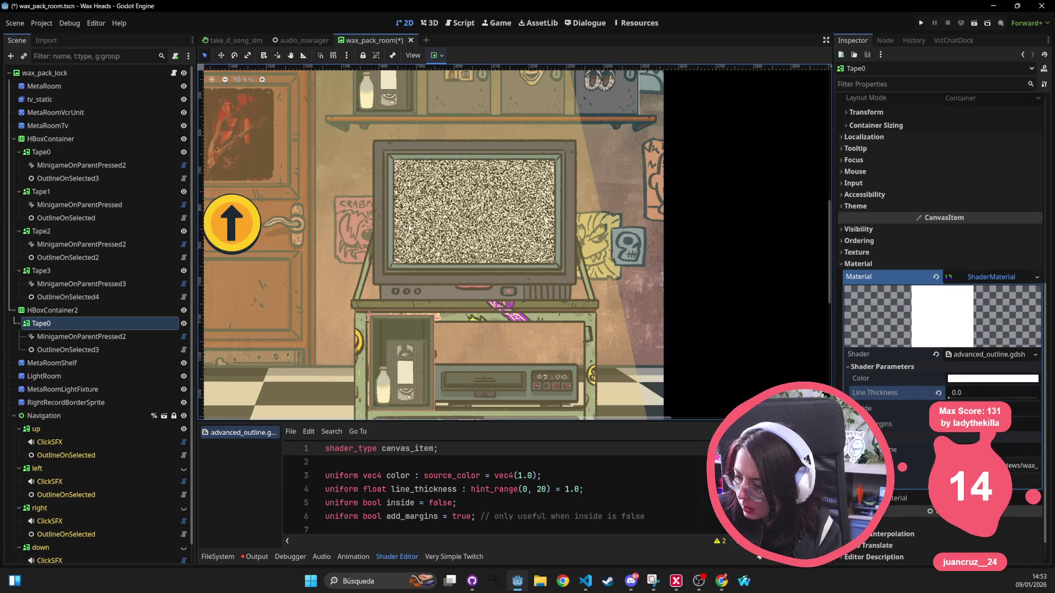
pyautogui.moveTo(409, 230); pyautogui.dragTo(387, 201)
pyautogui.scroll(2, 387, 201)
pyautogui.hotkey('ctrl', 's')
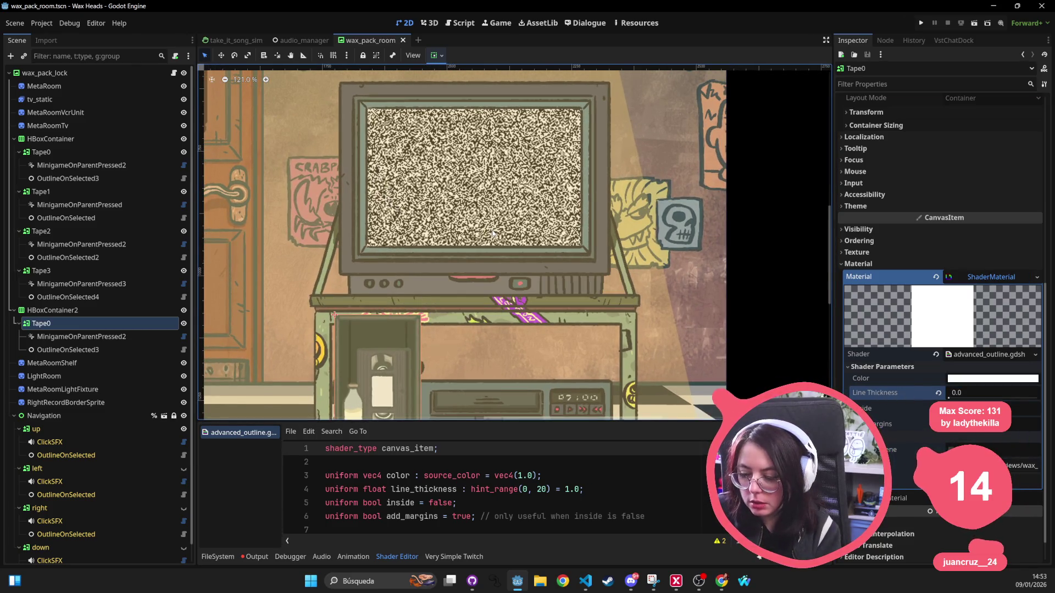
# Start renaming HBoxContainer2's Tape0 but keep the name Tape0.
pyautogui.scroll(2, 492, 238)
pyautogui.scroll(5, 492, 239)
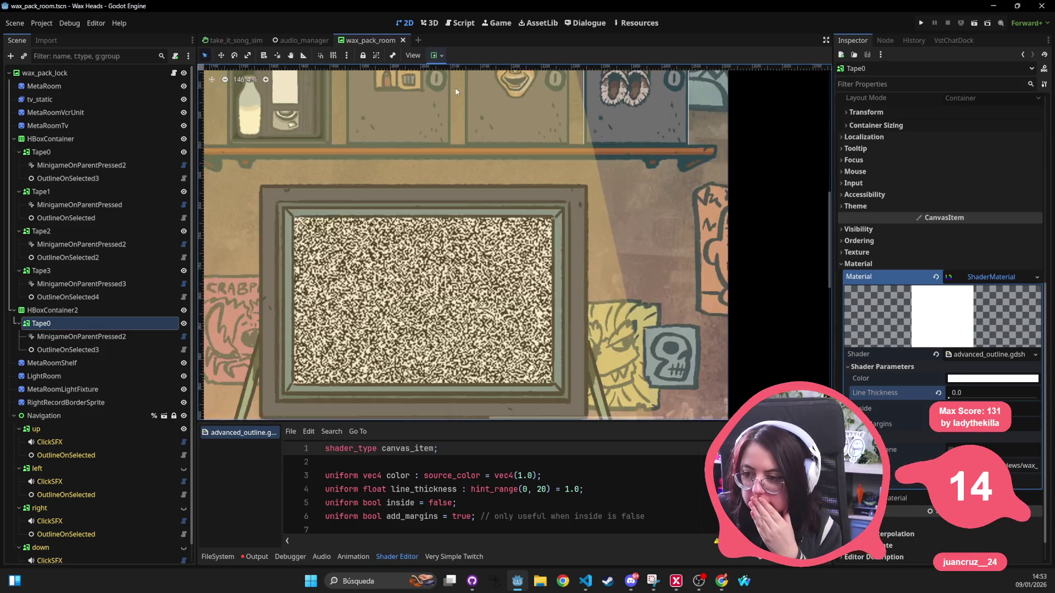
pyautogui.scroll(5, 469, 185)
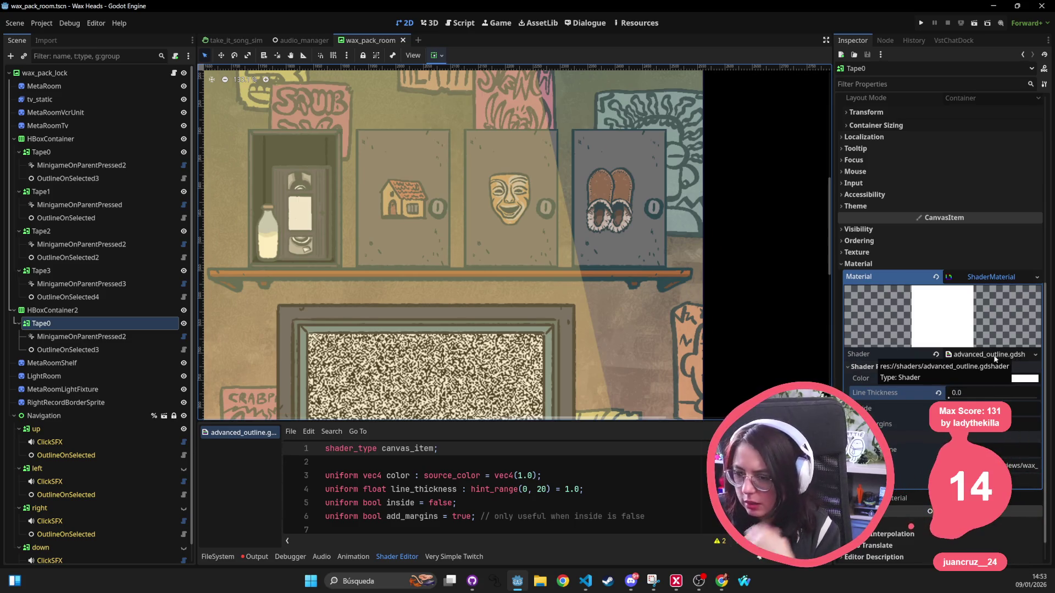
pyautogui.doubleClick(104, 325)
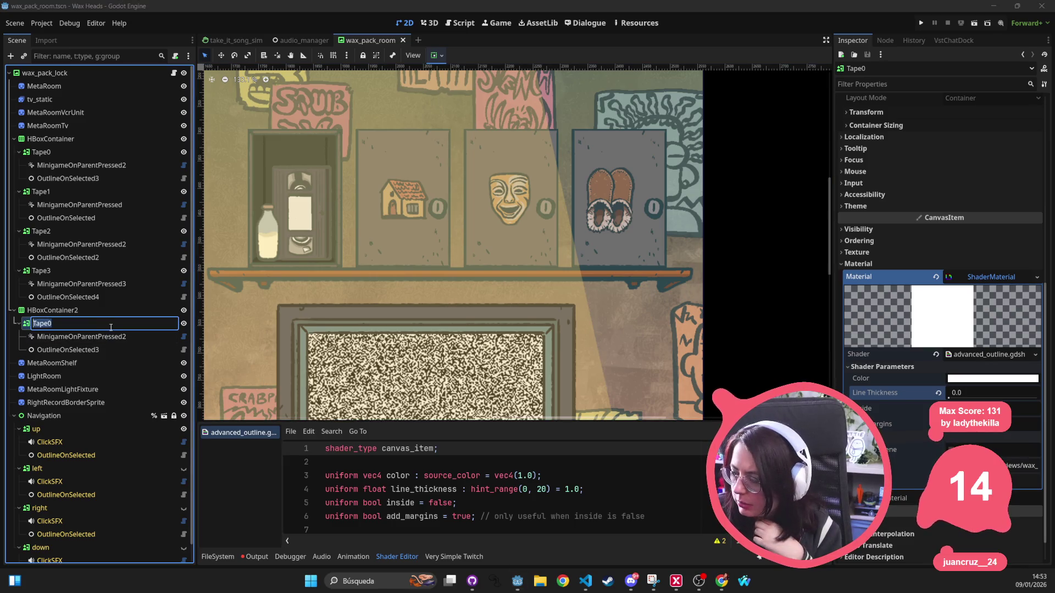
pyautogui.scroll(6, 987, 290)
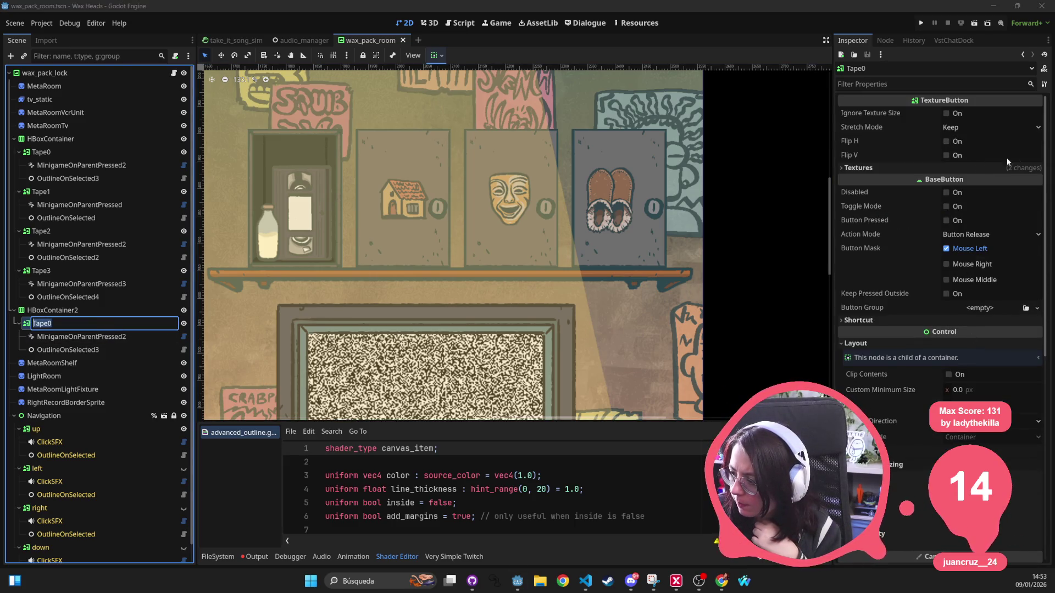
pyautogui.press('Return')
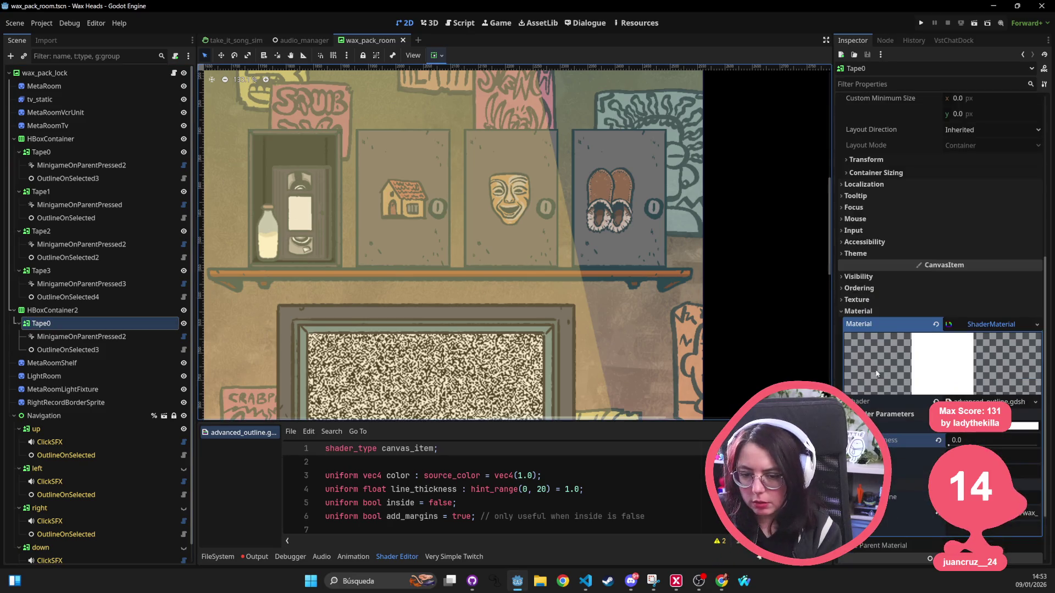
pyautogui.click(55, 152)
# Select all five tape buttons and Quick Load very_simple_outline.gdshader as their shared shader.
pyautogui.keyDown('ctrl'); pyautogui.click(55, 191); pyautogui.keyUp('ctrl')
pyautogui.keyDown('ctrl'); pyautogui.click(54, 231); pyautogui.keyUp('ctrl')
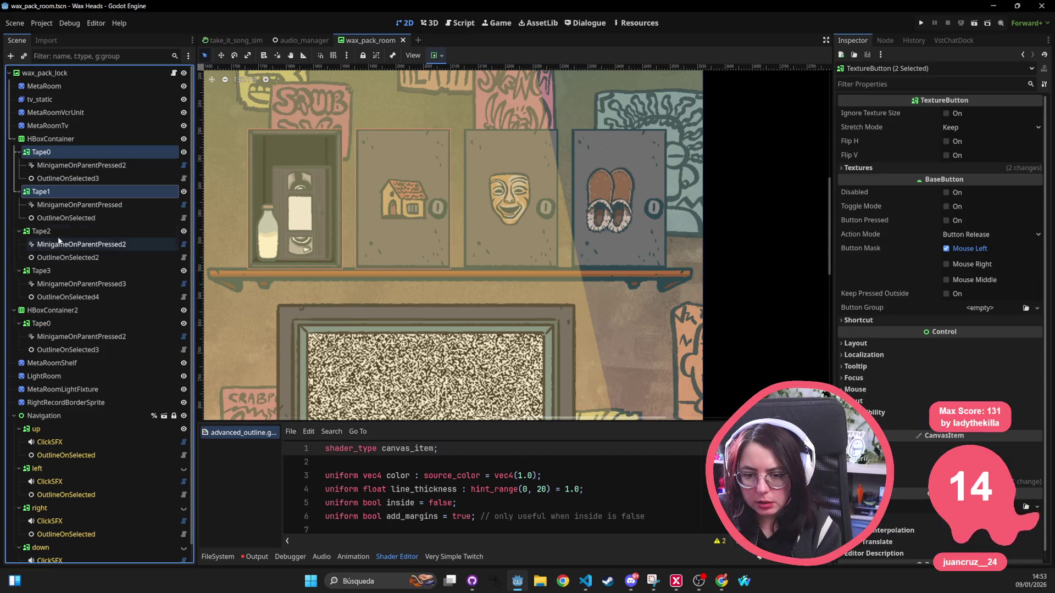
pyautogui.keyDown('ctrl'); pyautogui.click(65, 271); pyautogui.keyUp('ctrl')
pyautogui.keyDown('ctrl'); pyautogui.click(65, 324); pyautogui.keyUp('ctrl')
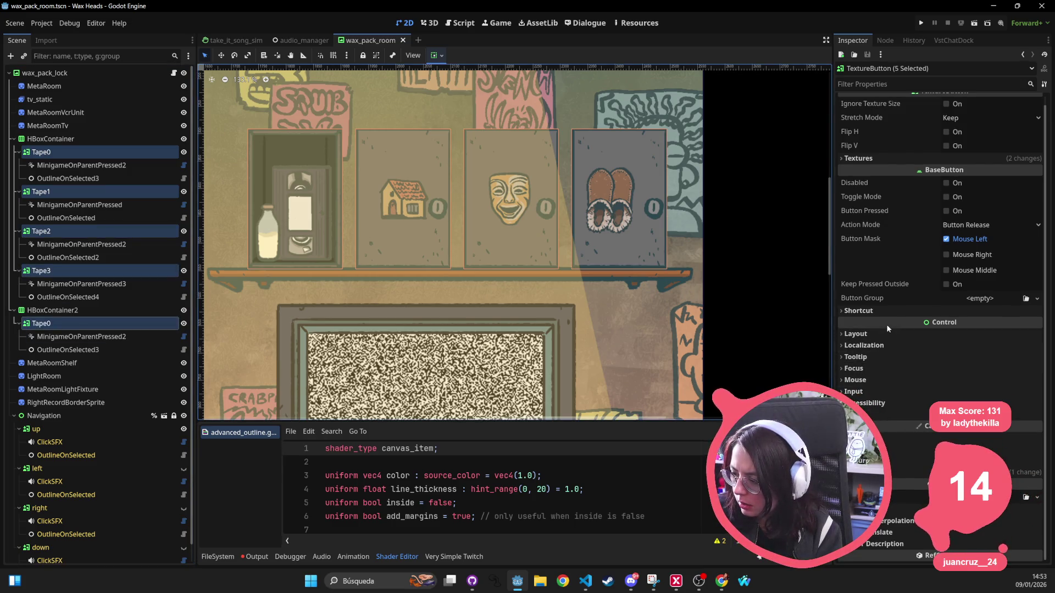
pyautogui.click(891, 473)
pyautogui.scroll(-1, 934, 462)
pyautogui.click(992, 456)
pyautogui.scroll(-4, 991, 385)
pyautogui.click(1035, 327)
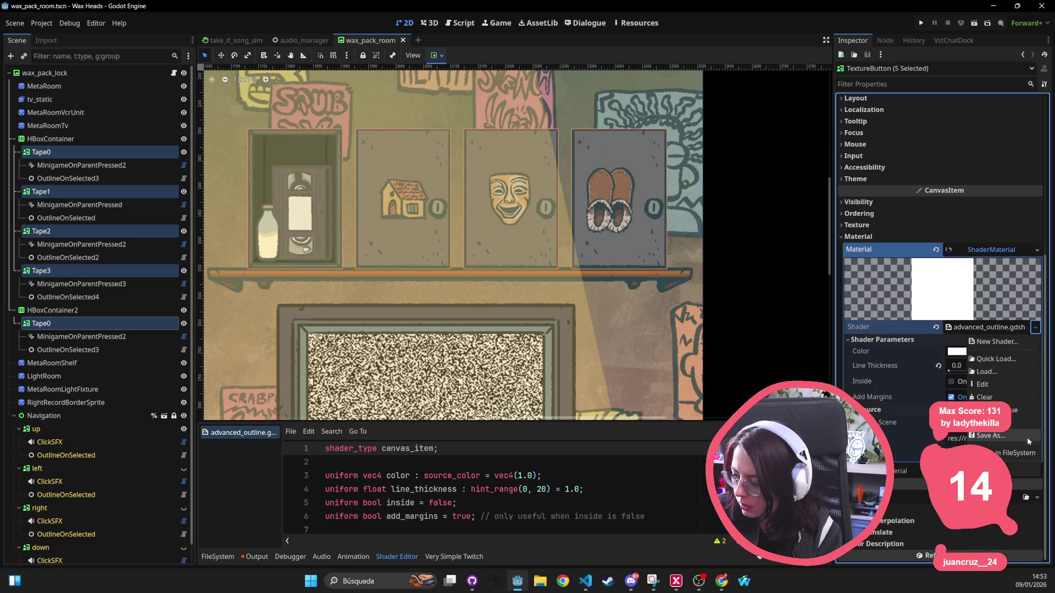
pyautogui.click(996, 359)
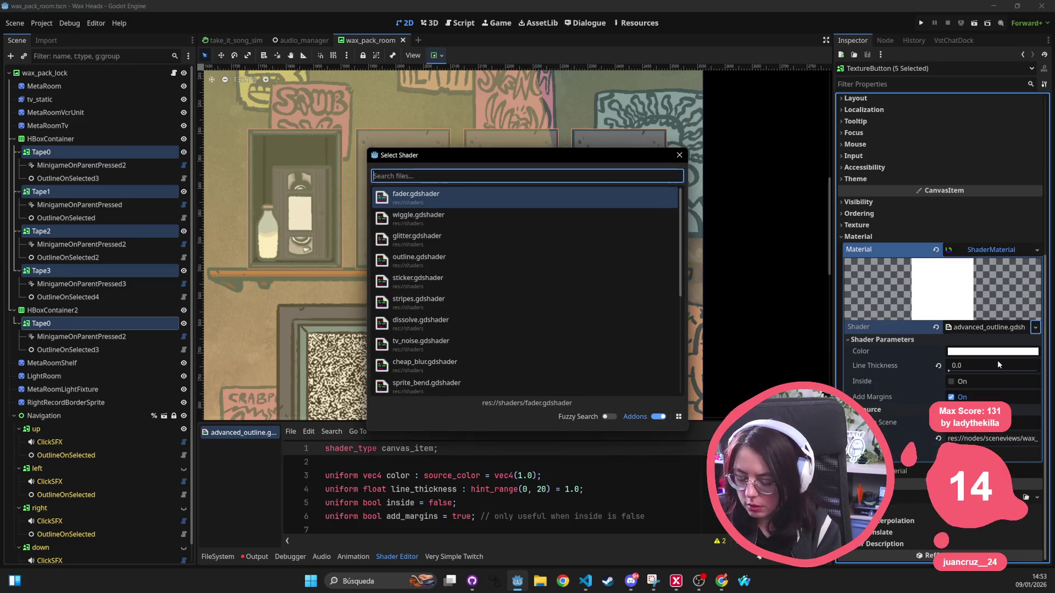
pyautogui.write('sim')
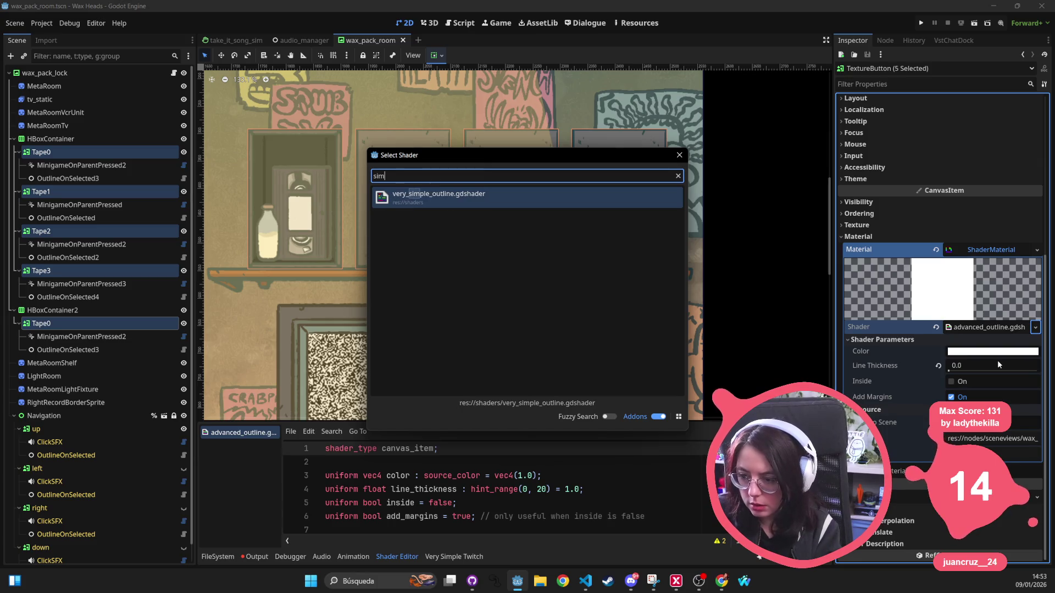
pyautogui.press('Return')
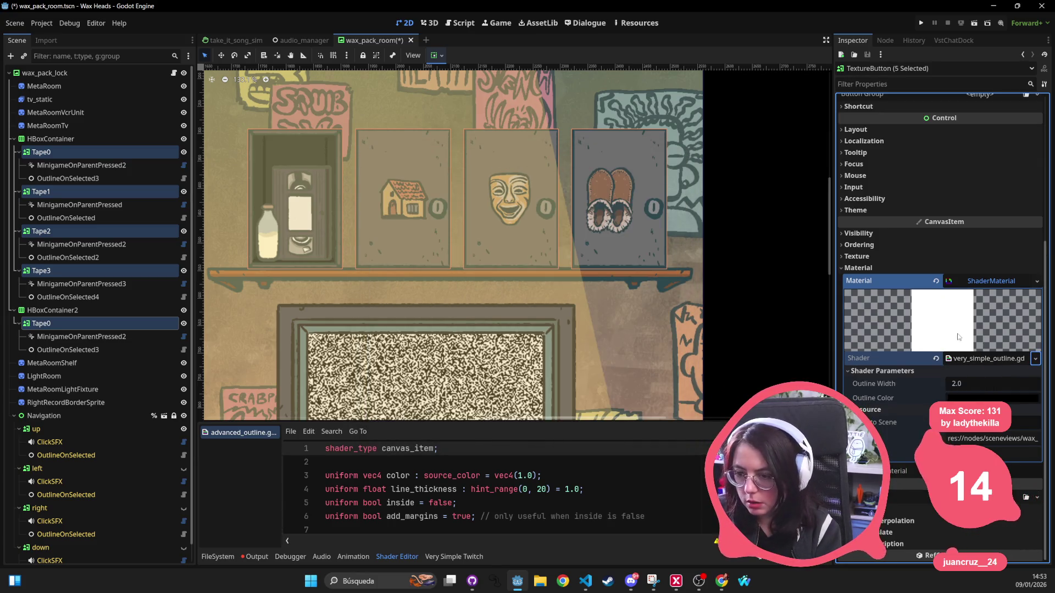
# Set the outline colour to white and Outline Width to 10.0.
pyautogui.click(986, 383)
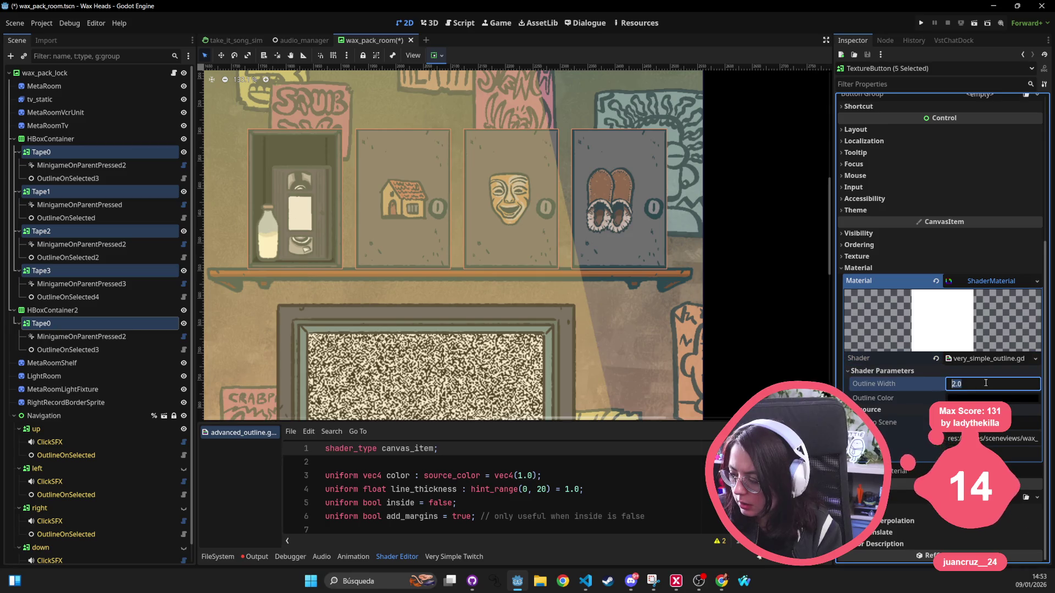
pyautogui.click(991, 398)
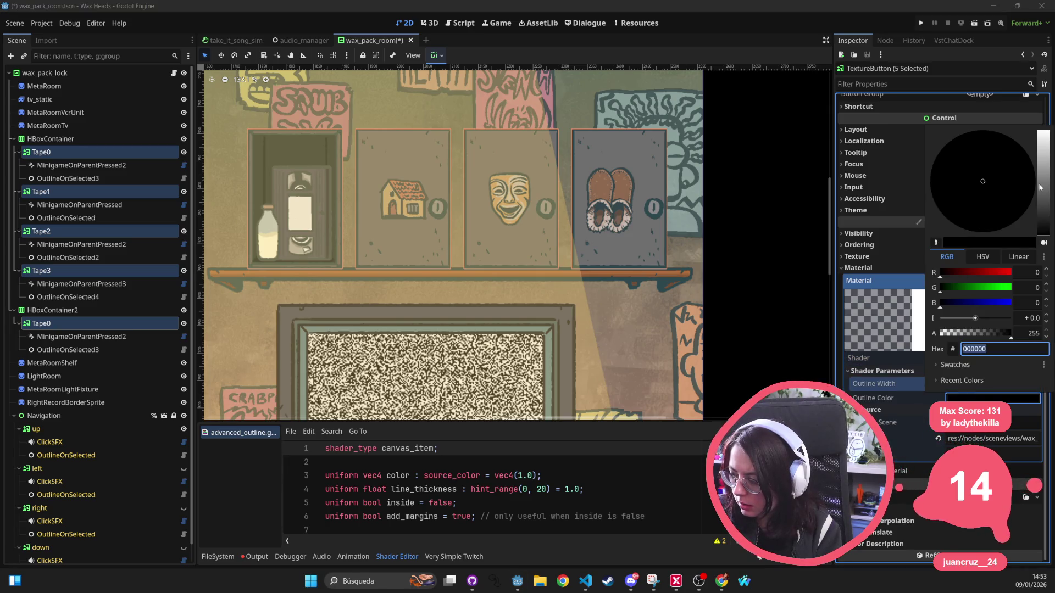
pyautogui.moveTo(1040, 186); pyautogui.dragTo(1040, 132)
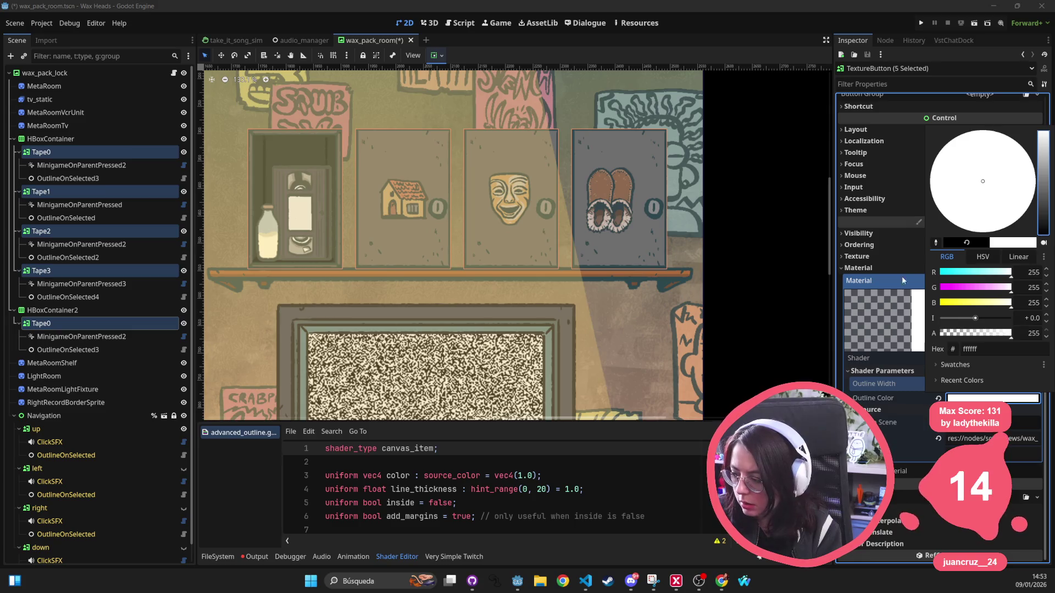
pyautogui.click(879, 384)
pyautogui.click(963, 385)
pyautogui.write('10')
pyautogui.press('Return')
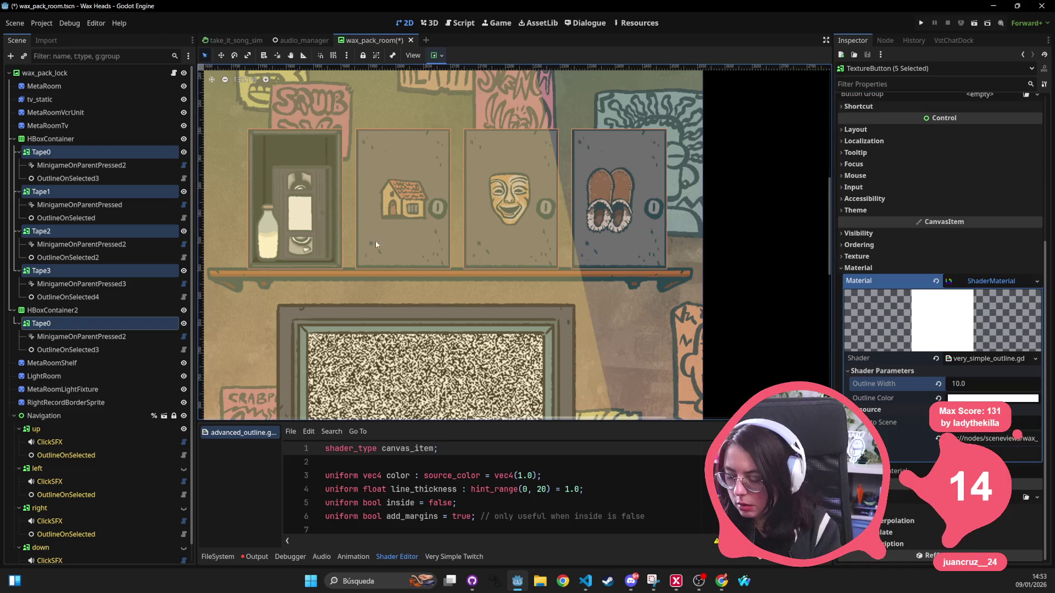
pyautogui.scroll(-5, 471, 66)
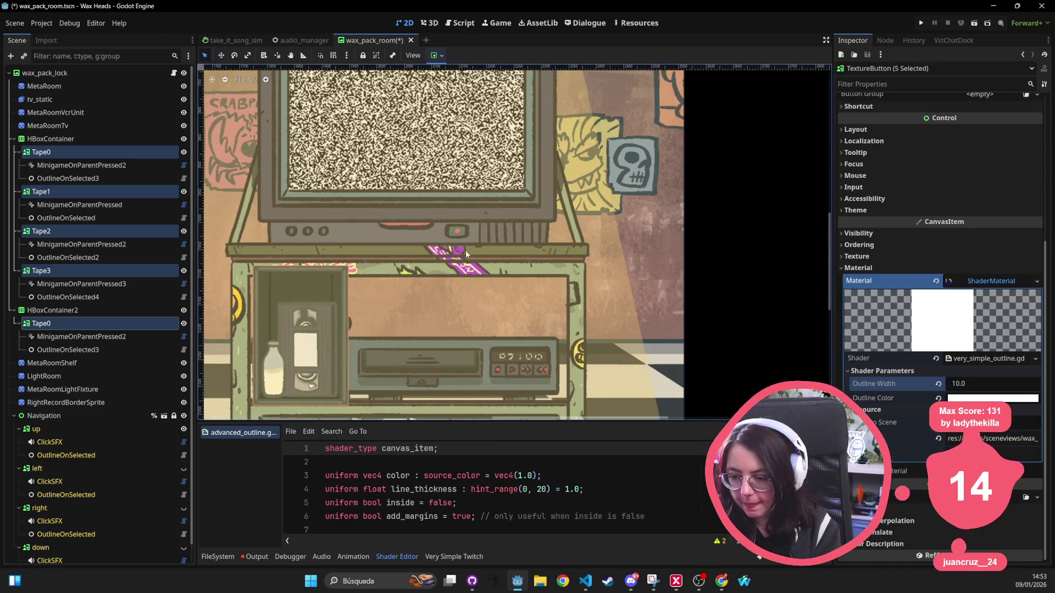
pyautogui.click(67, 272)
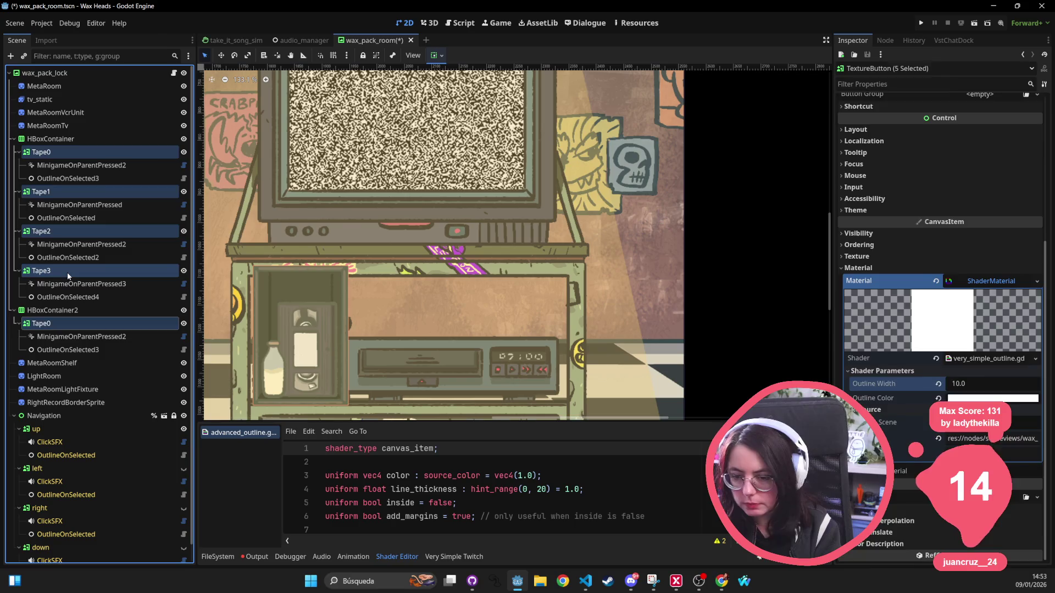
# Expand Tape3's Normal texture preview showing the slippers tape card.
pyautogui.scroll(5, 912, 176)
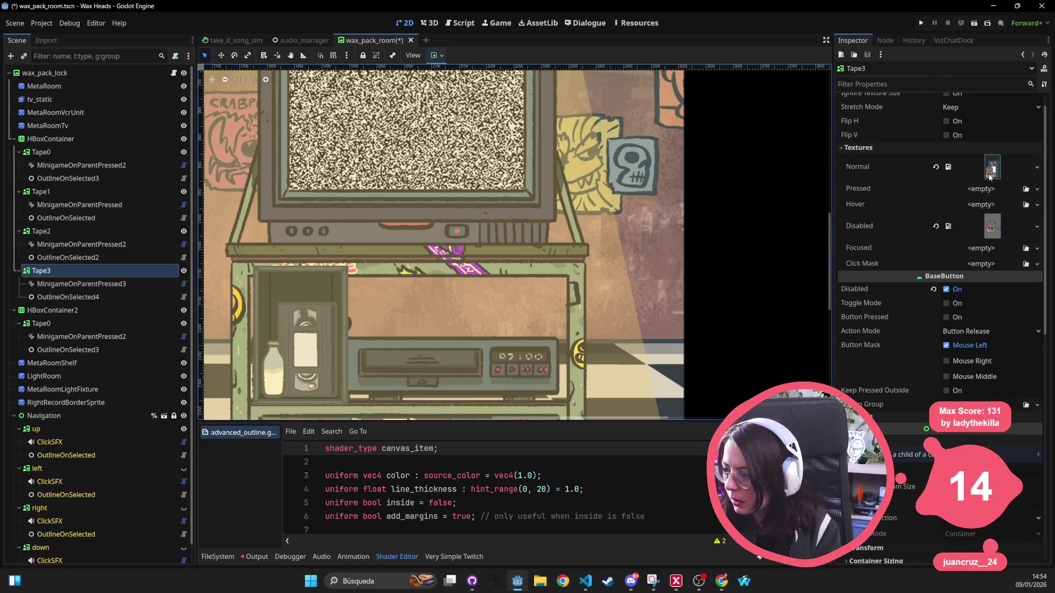
pyautogui.scroll(1, 990, 176)
pyautogui.click(990, 176)
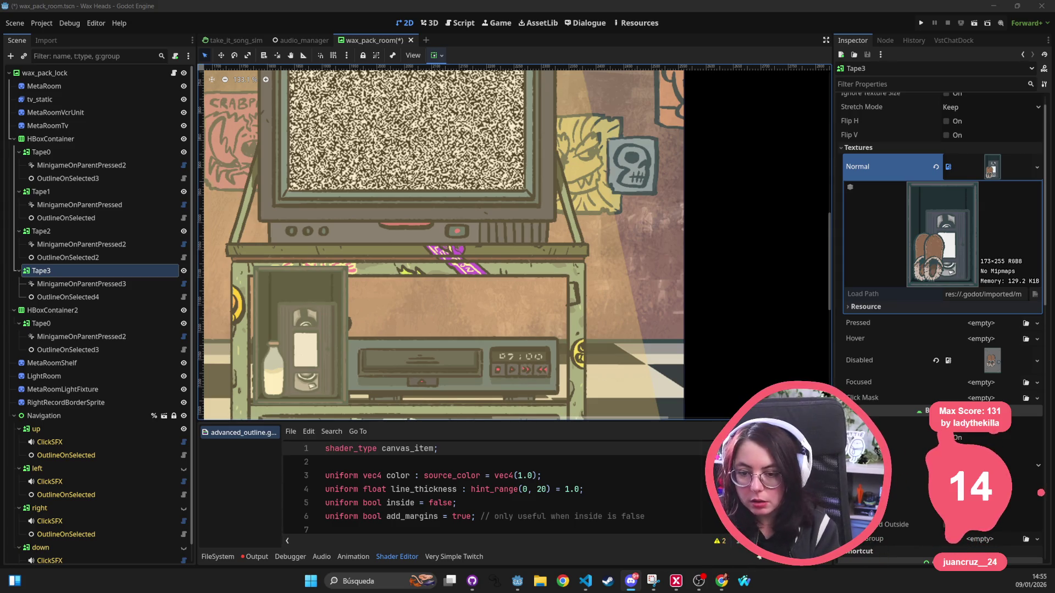
# Preview the first container's Tape0 Normal texture.
pyautogui.click(76, 151)
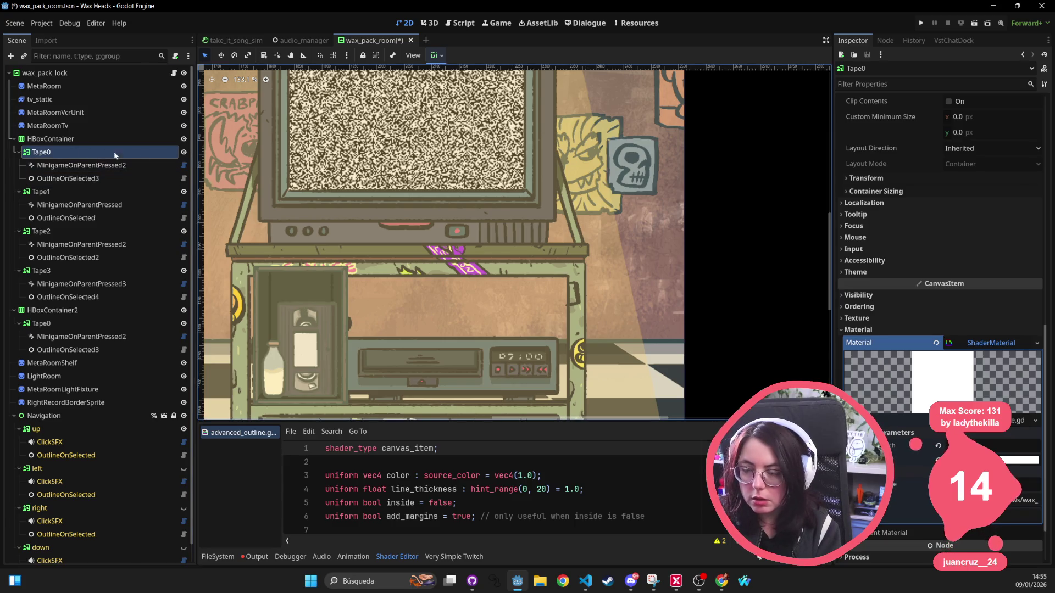
pyautogui.scroll(10, 929, 221)
pyautogui.click(931, 176)
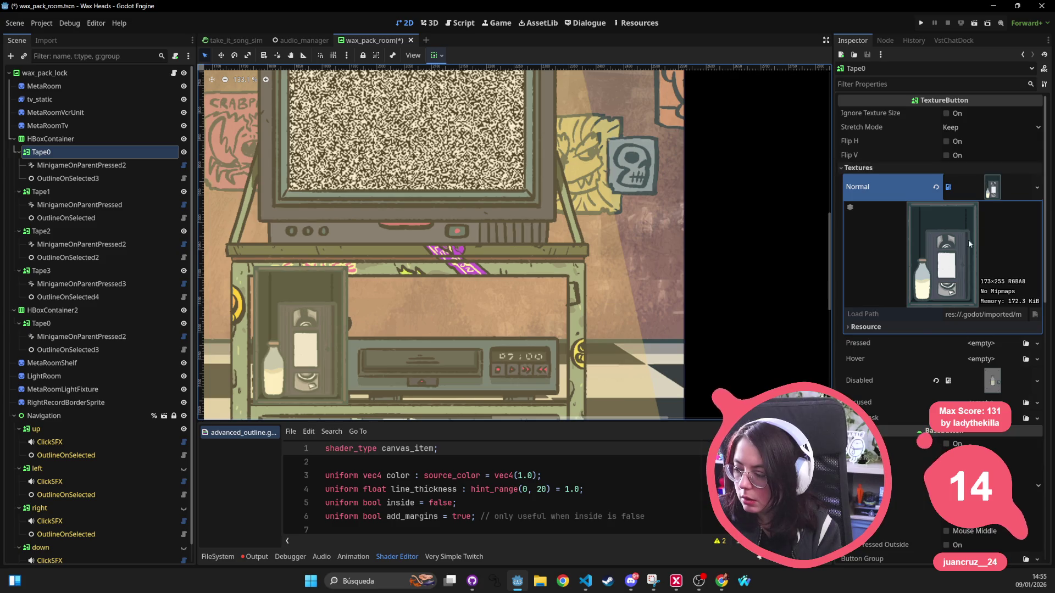
pyautogui.scroll(-3, 970, 205)
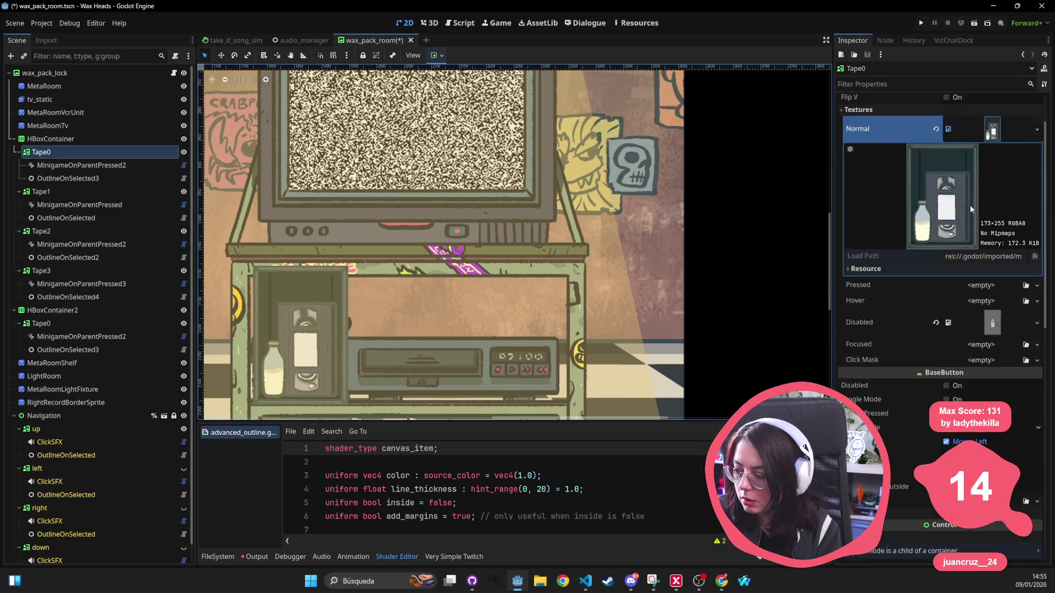
# Inspect Tape0's MinigameOnParentPressed2 and OutlineOnSelected3 children, then delete the first container's Tape0.
pyautogui.click(91, 170)
pyautogui.click(92, 178)
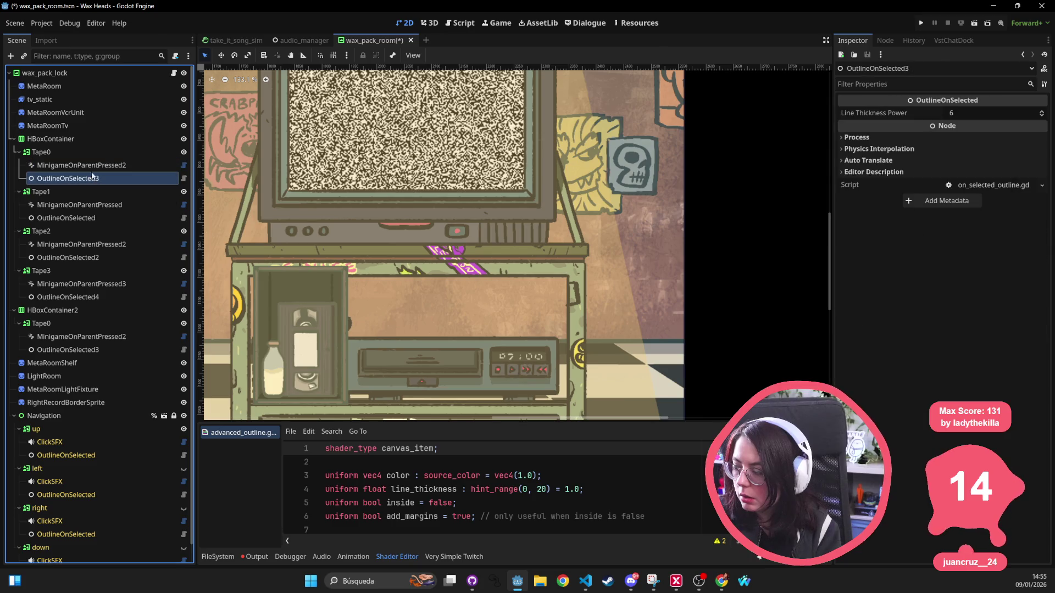
pyautogui.click(93, 166)
pyautogui.click(44, 152)
pyautogui.click(96, 166)
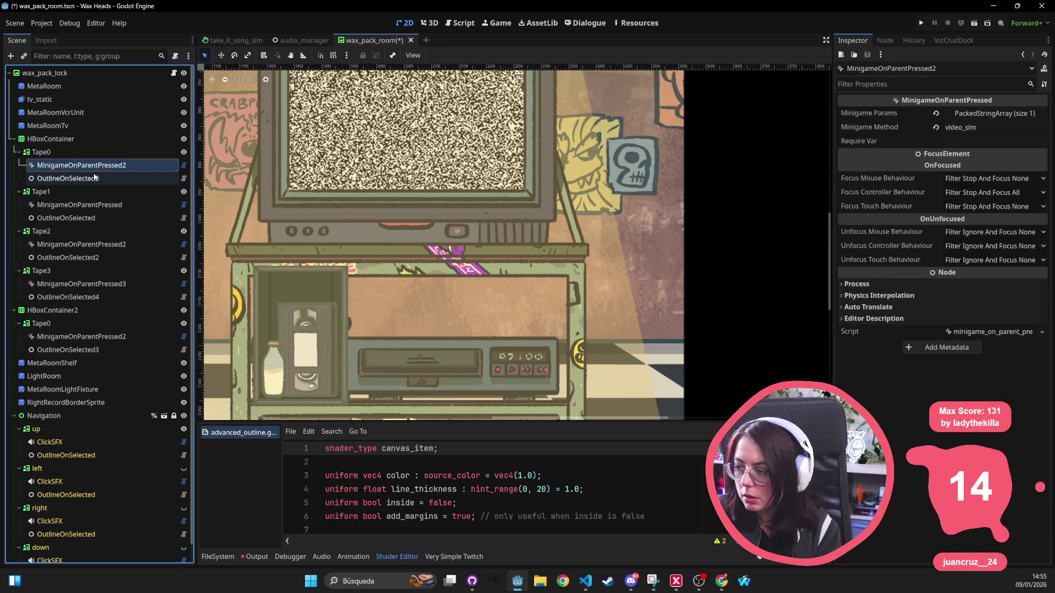
pyautogui.click(95, 203)
pyautogui.click(88, 165)
pyautogui.click(107, 174)
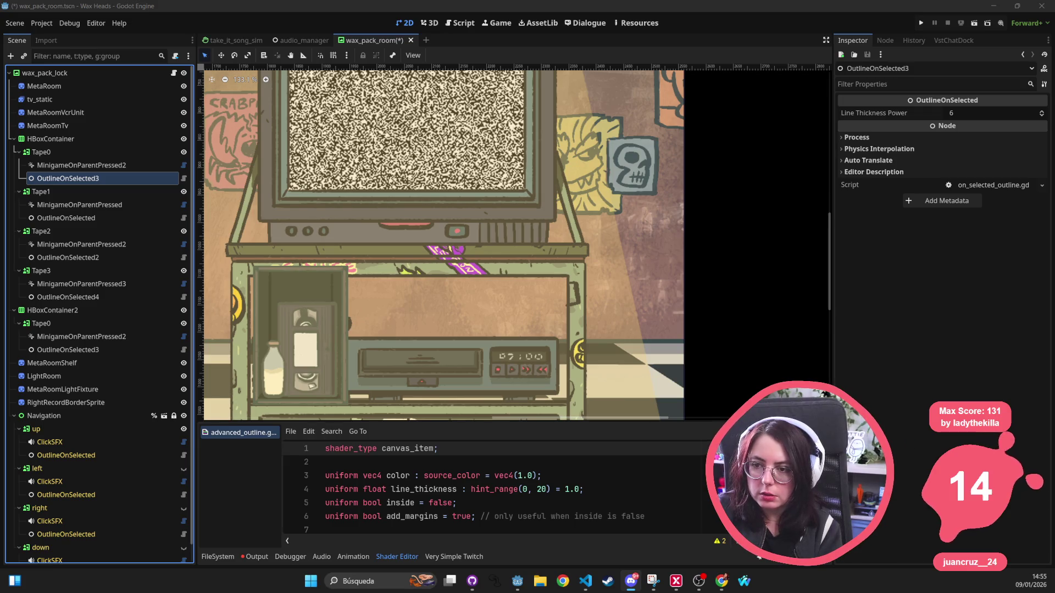
pyautogui.click(64, 150)
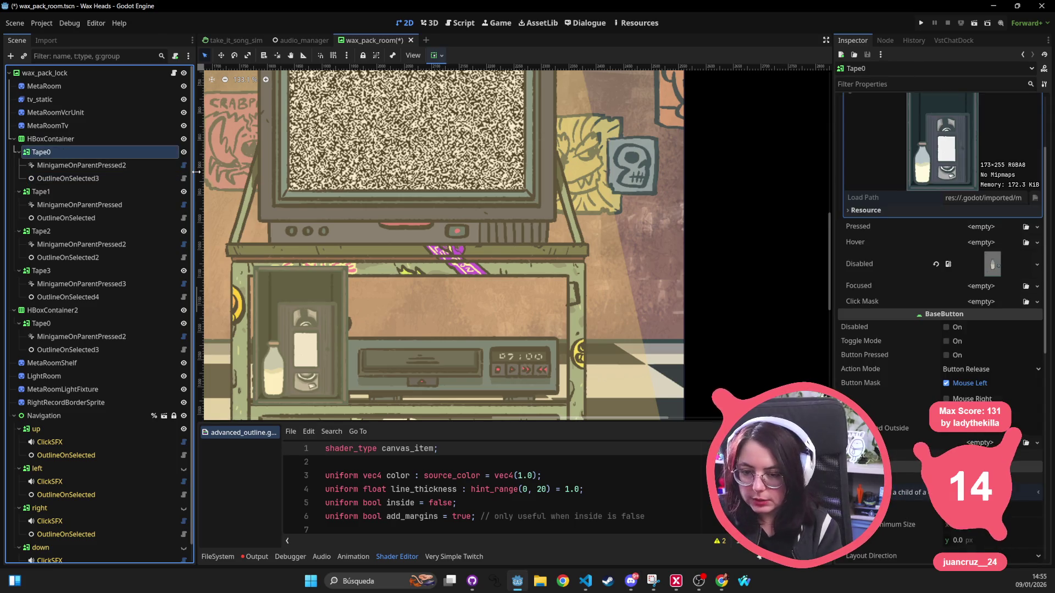
pyautogui.press('Delete')
pyautogui.press('Return')
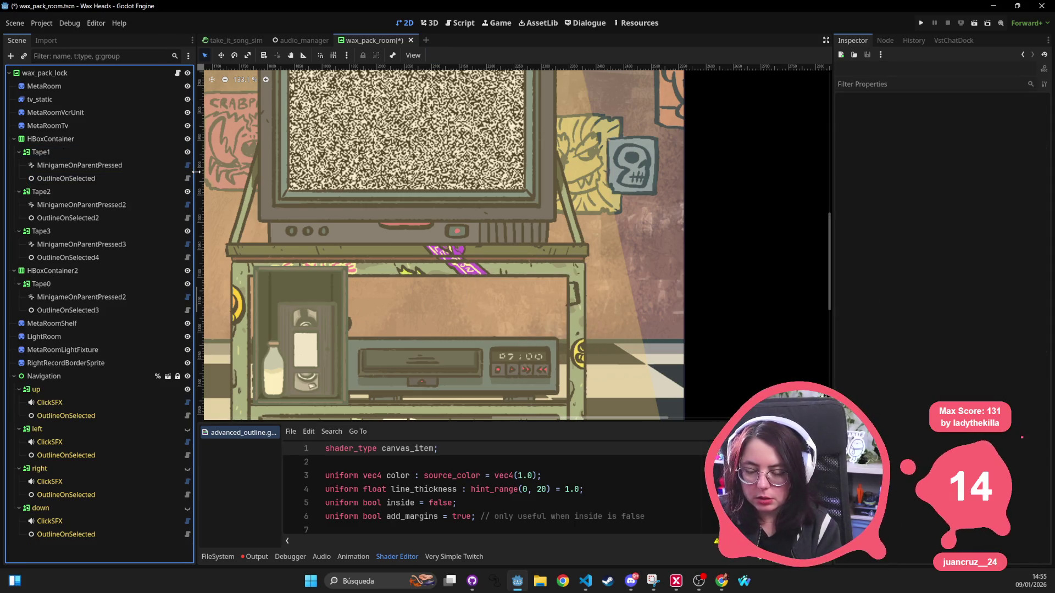
pyautogui.scroll(5, 449, 225)
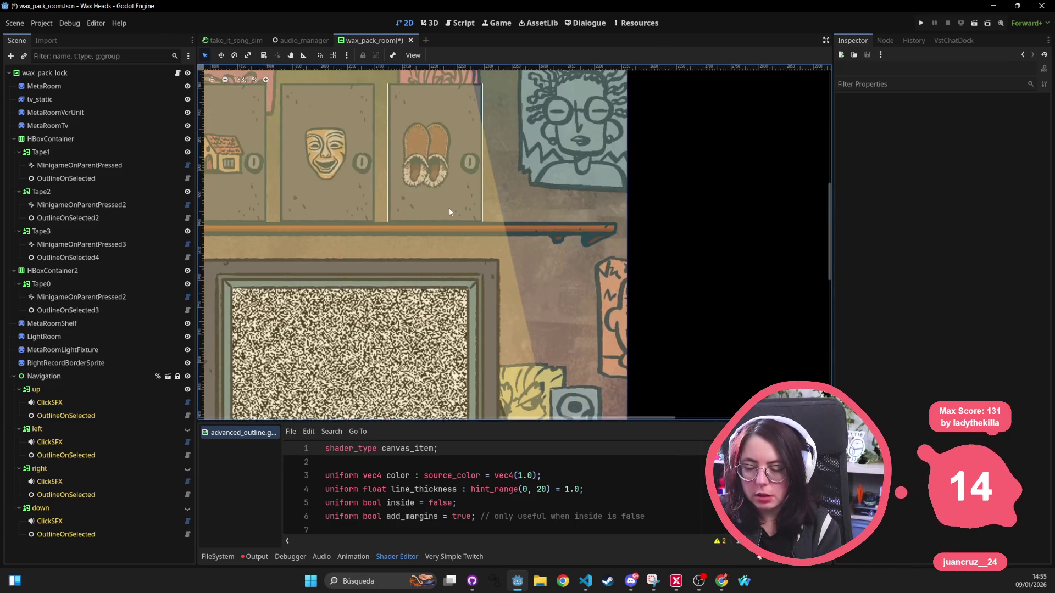
pyautogui.scroll(-4, 453, 204)
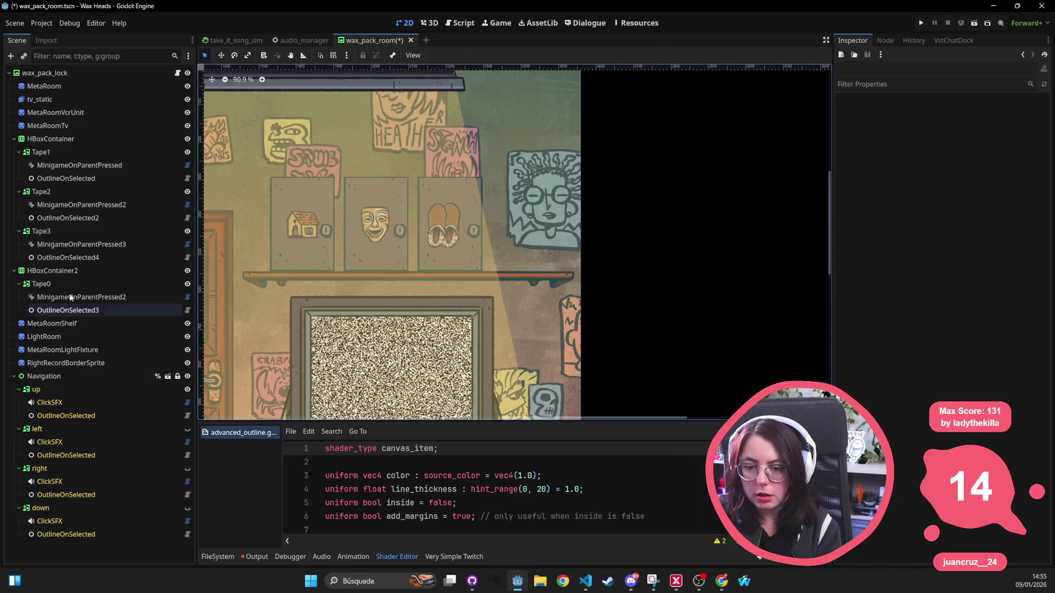
pyautogui.click(61, 270)
pyautogui.click(13, 271)
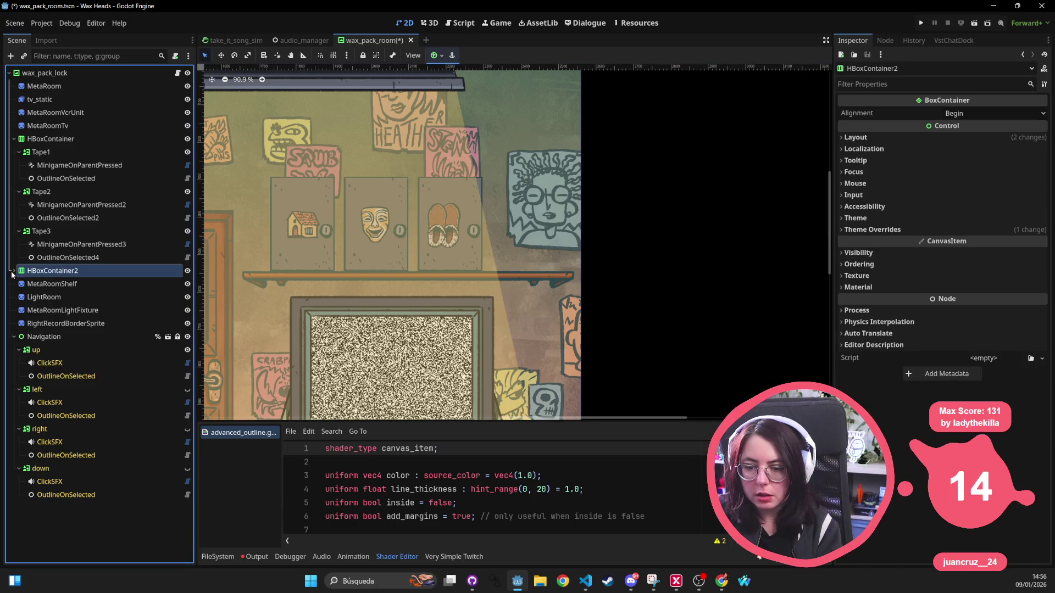
pyautogui.click(14, 271)
pyautogui.click(75, 231)
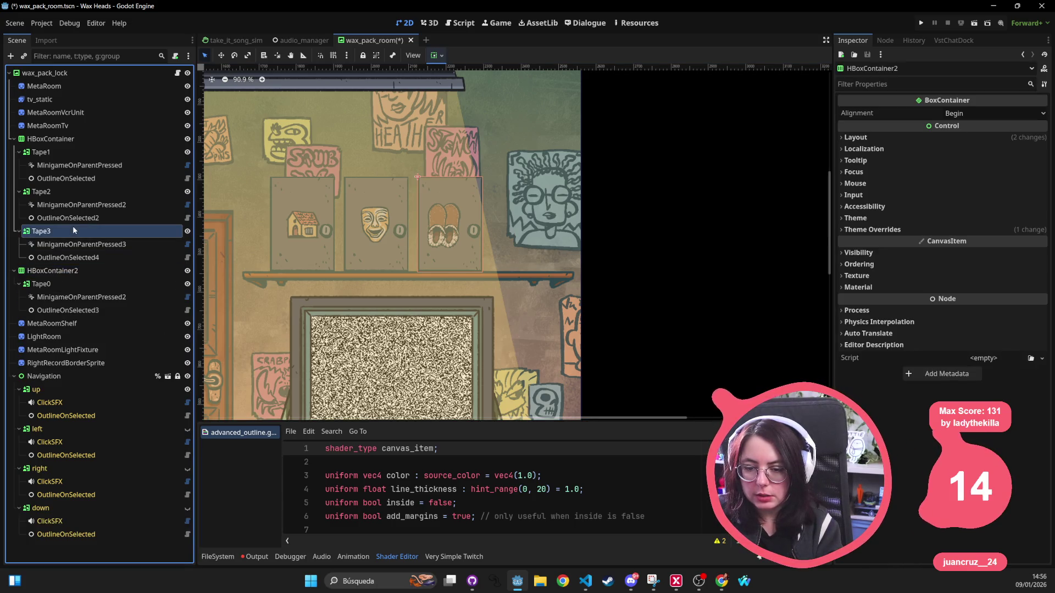
pyautogui.hotkey('ctrl', 'd')
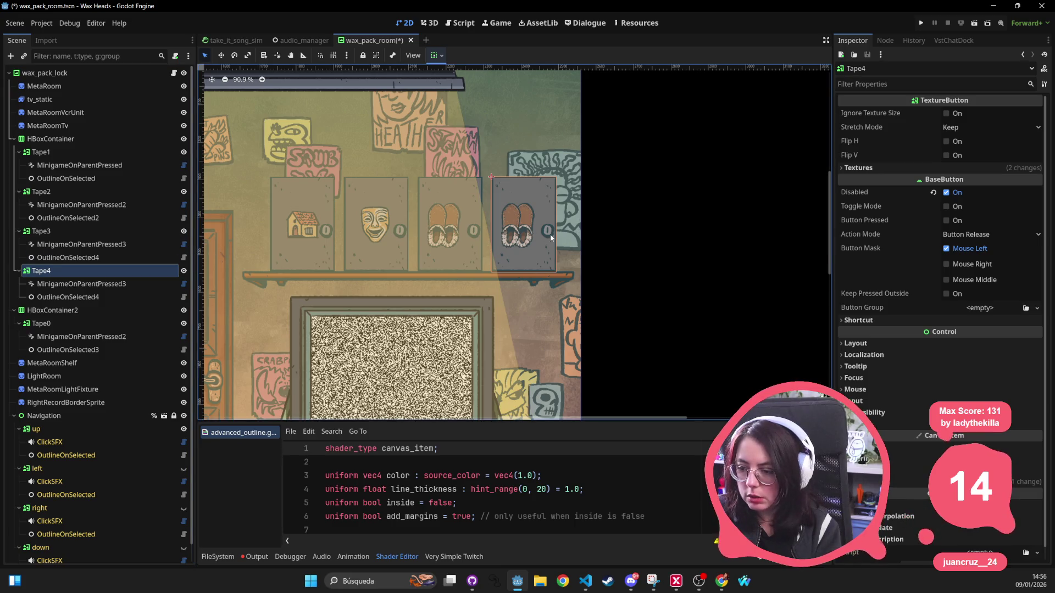
pyautogui.scroll(-2, 496, 222)
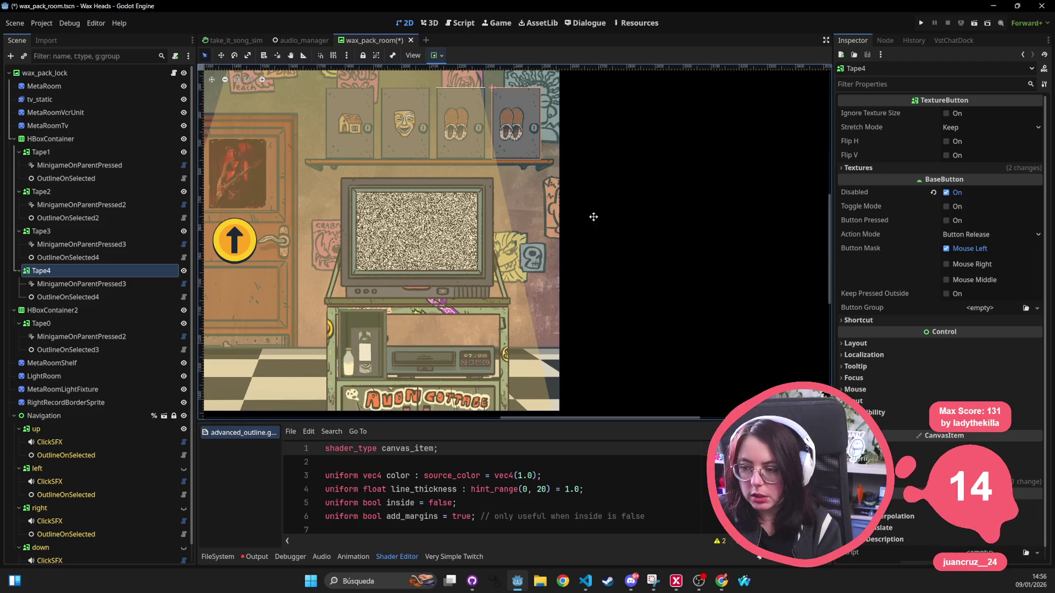
pyautogui.hscroll(1, 599, 216)
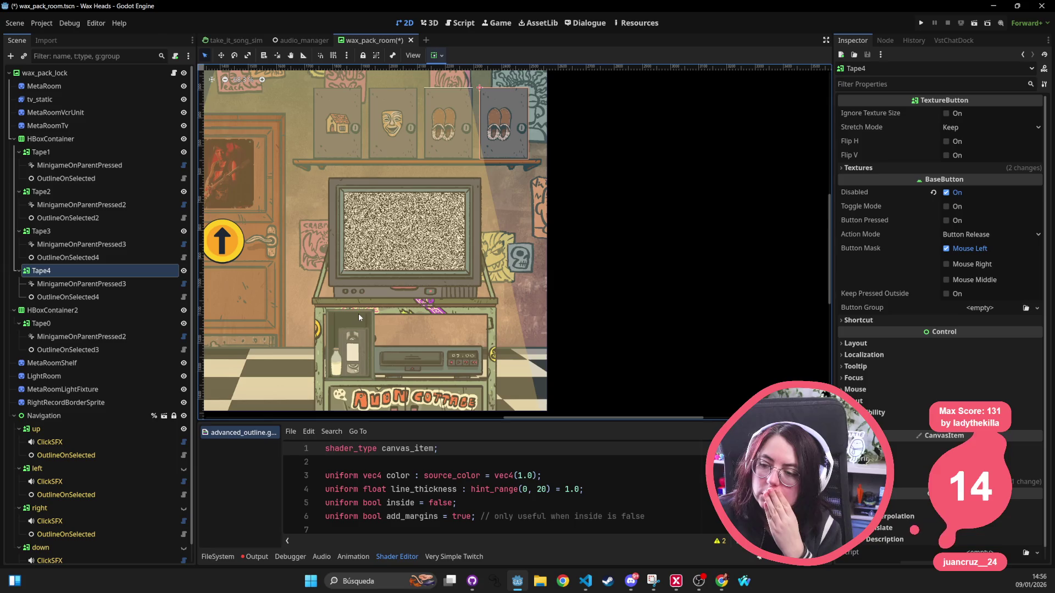
pyautogui.click(77, 179)
pyautogui.hotkey('ctrl', 'z')
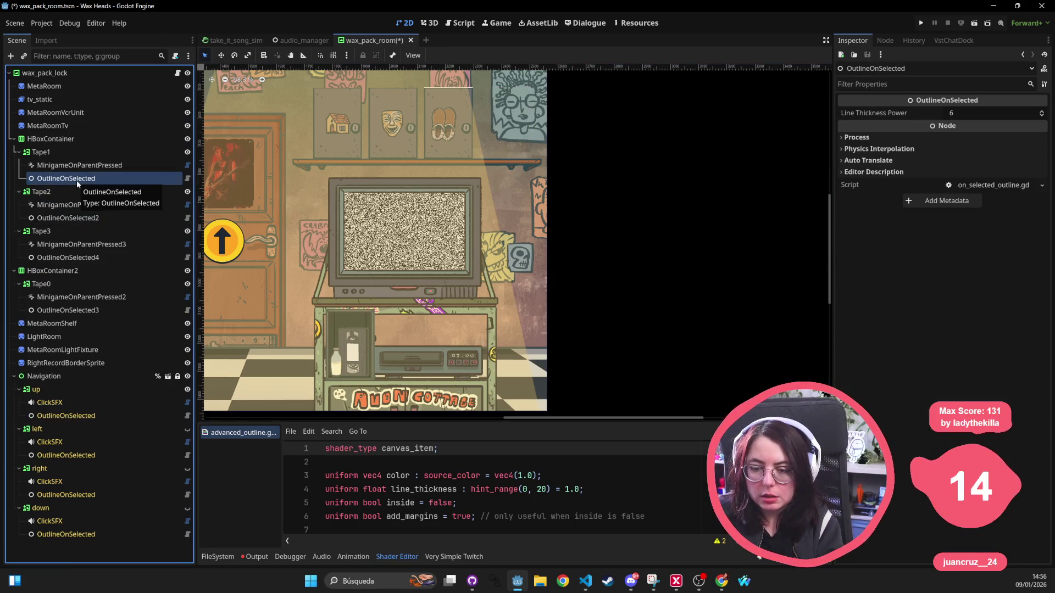
pyautogui.hotkey('ctrl', 'z')
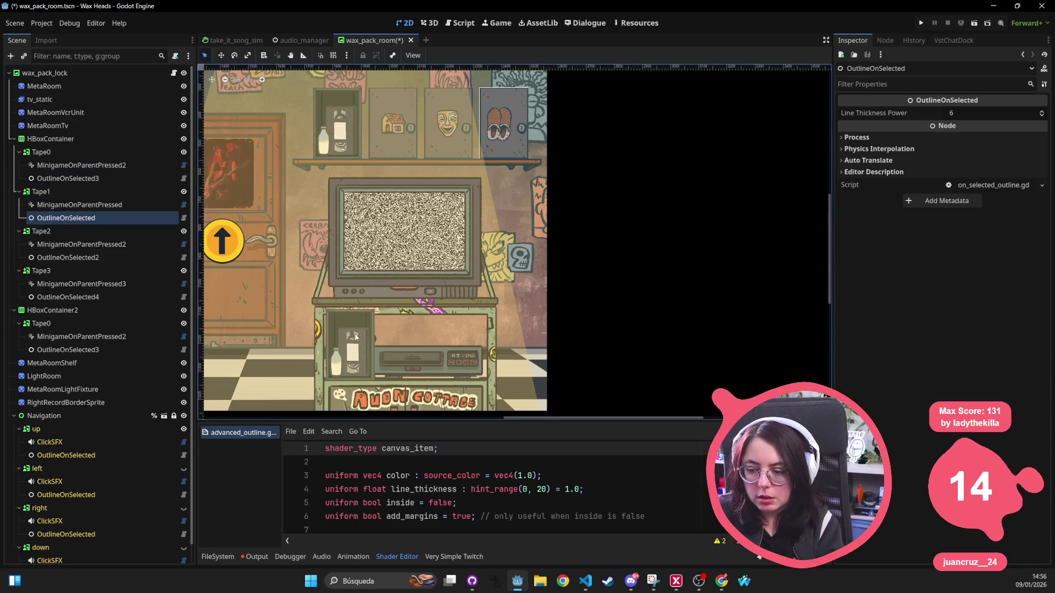
# Compare Tape0 and Tape1 triggers, then set Tape0's Require Var to milk_bottle_key and save.
pyautogui.click(361, 338)
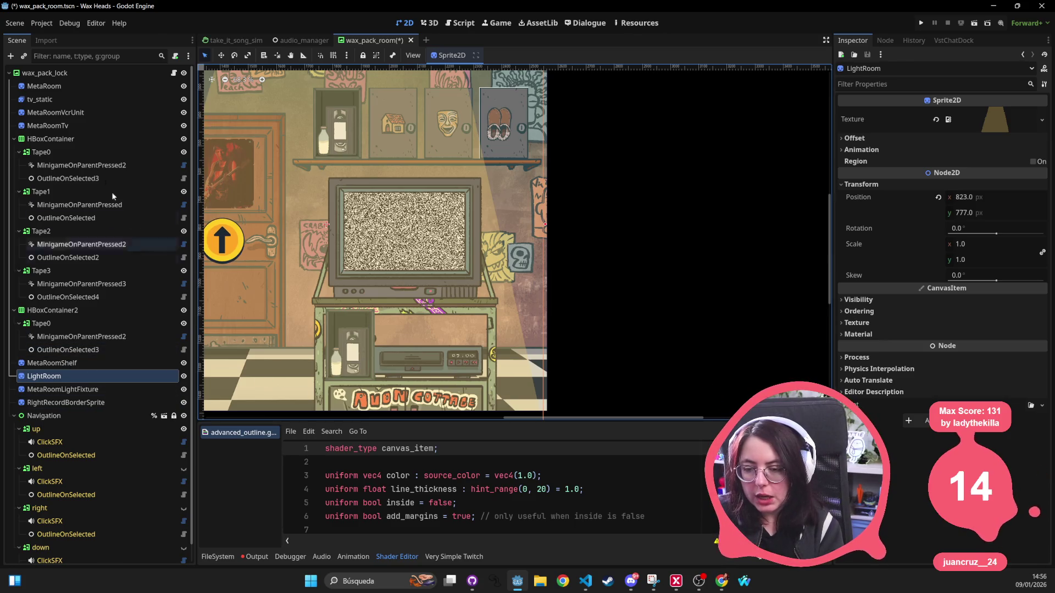
pyautogui.click(100, 150)
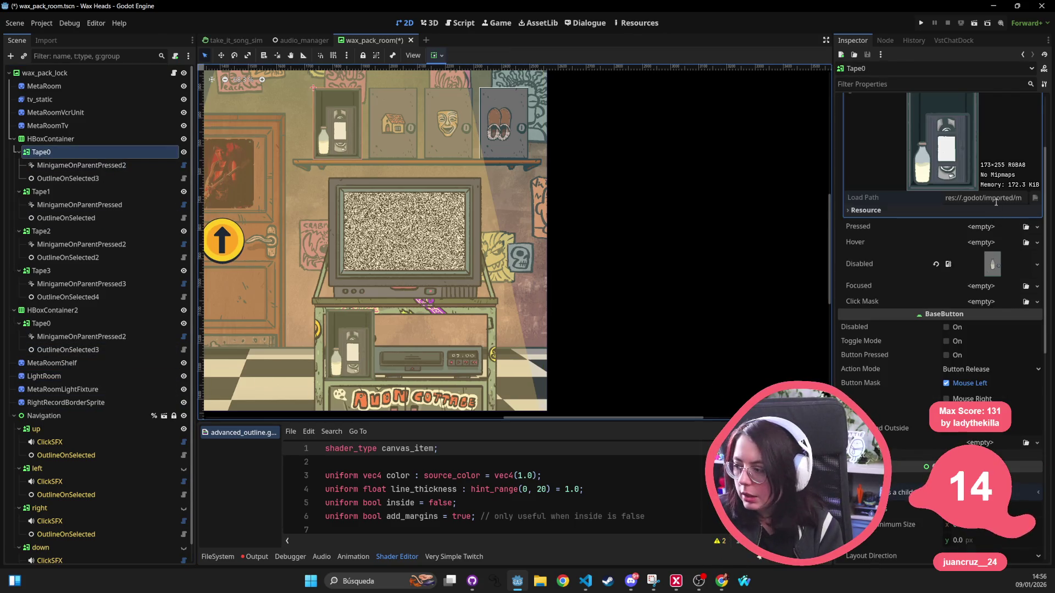
pyautogui.scroll(2, 996, 202)
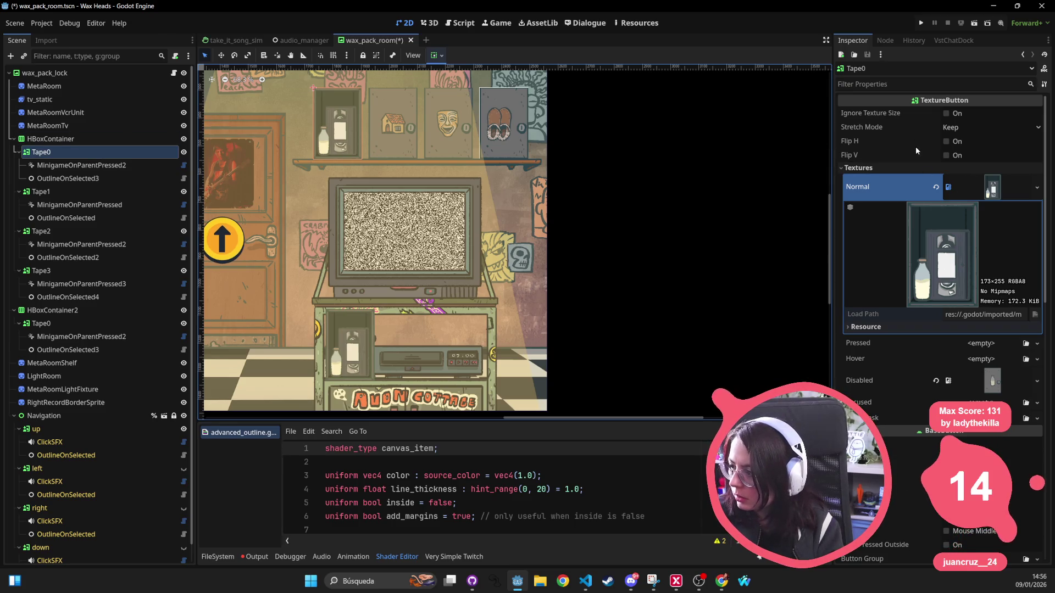
pyautogui.click(999, 184)
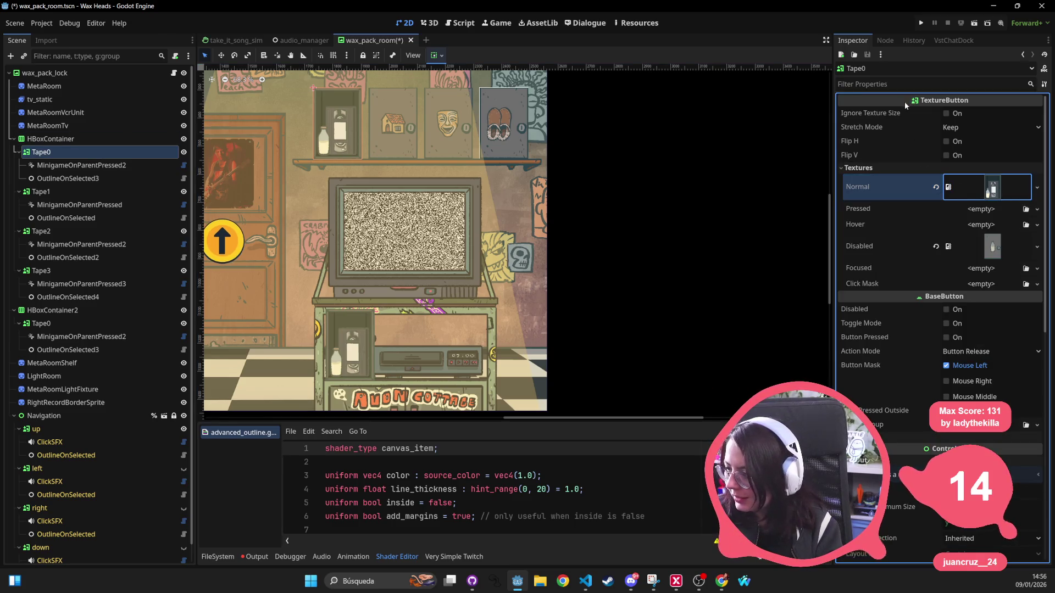
pyautogui.click(82, 165)
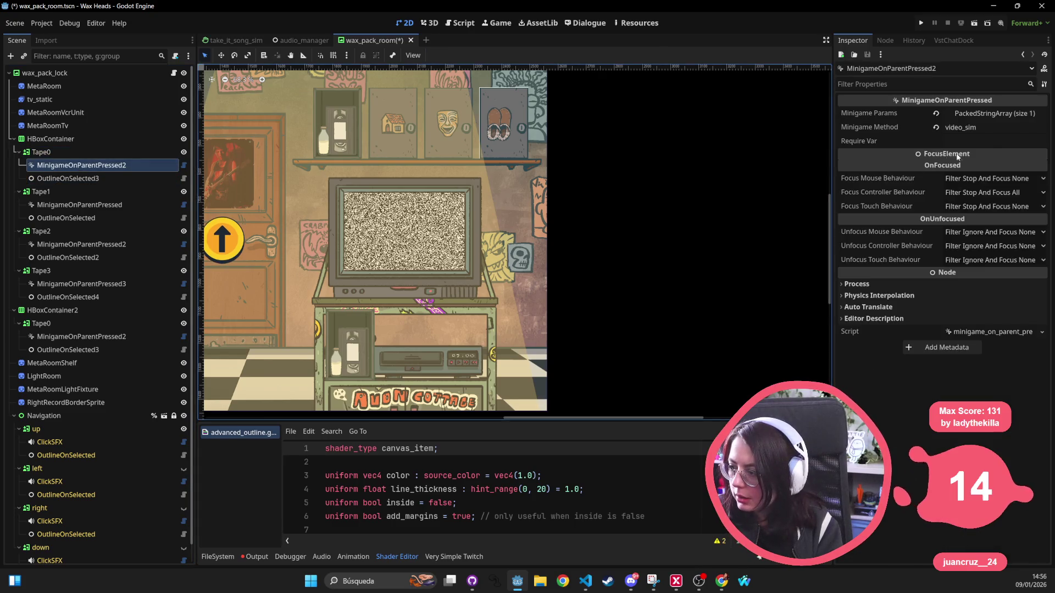
pyautogui.write('m')
pyautogui.click(79, 205)
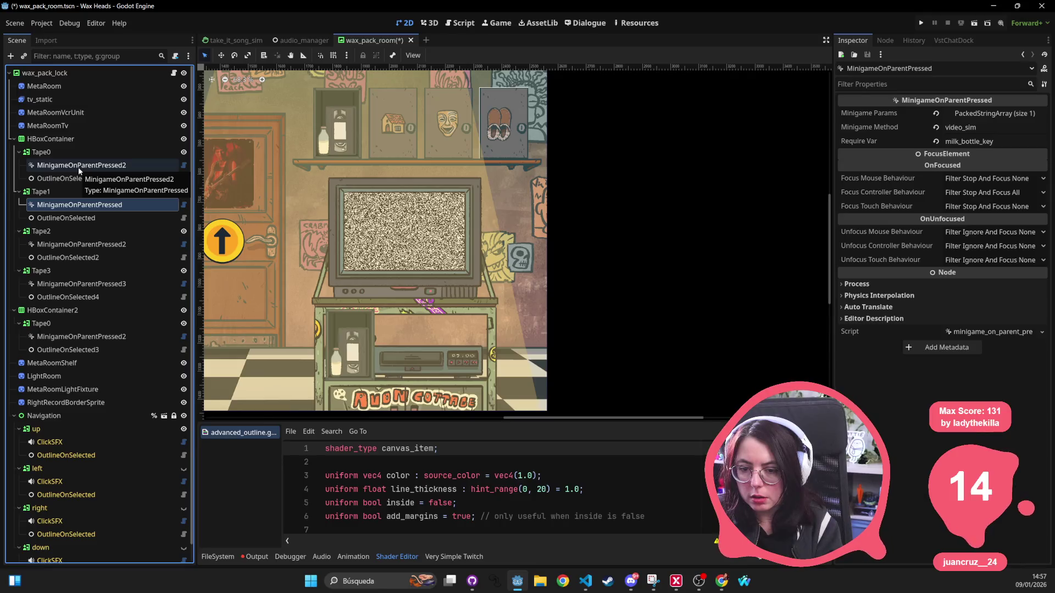
pyautogui.click(71, 191)
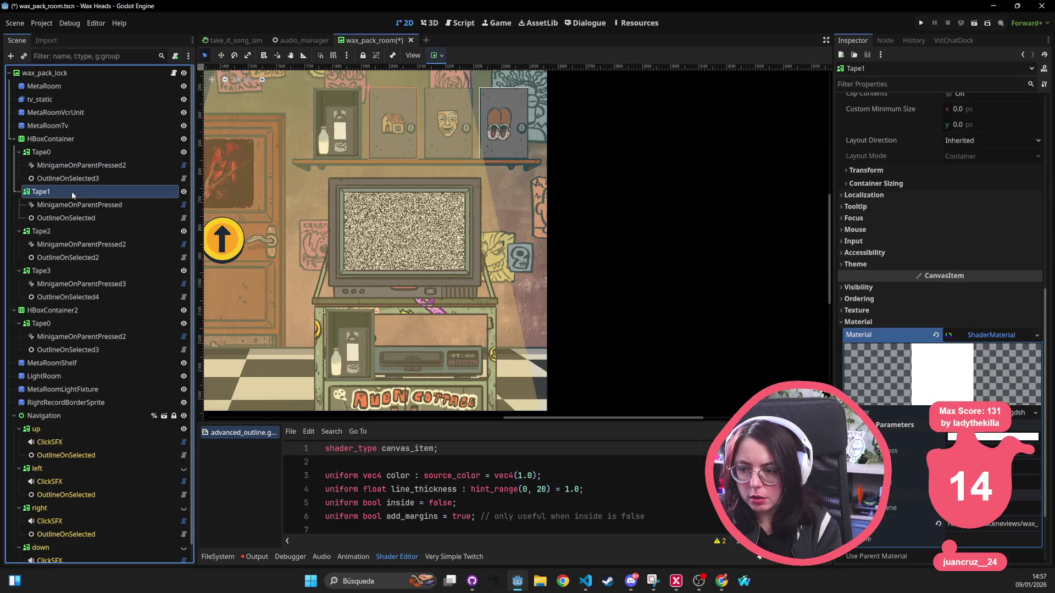
pyautogui.click(99, 166)
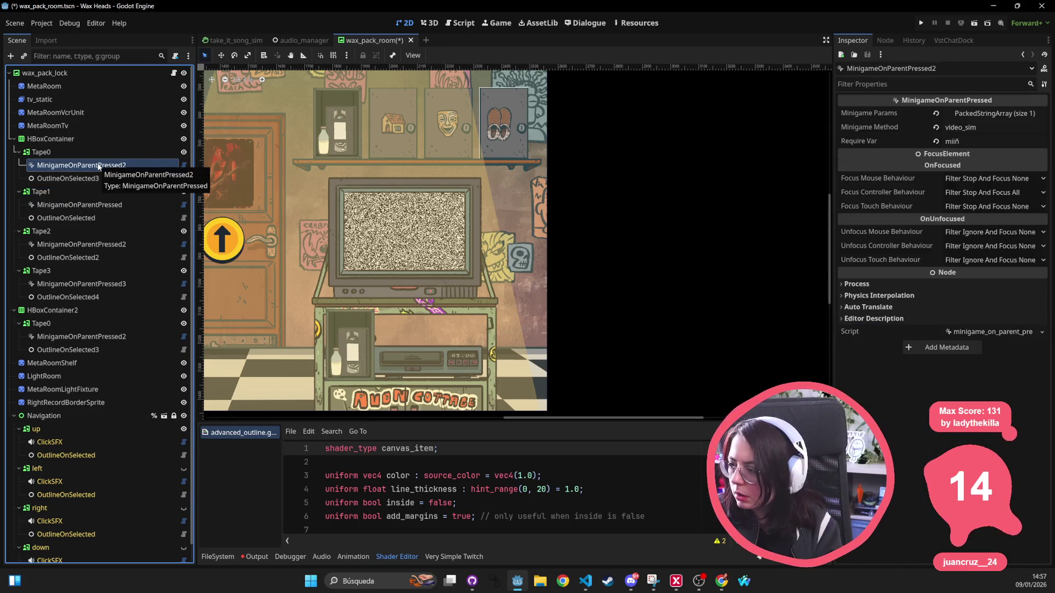
pyautogui.click(978, 141)
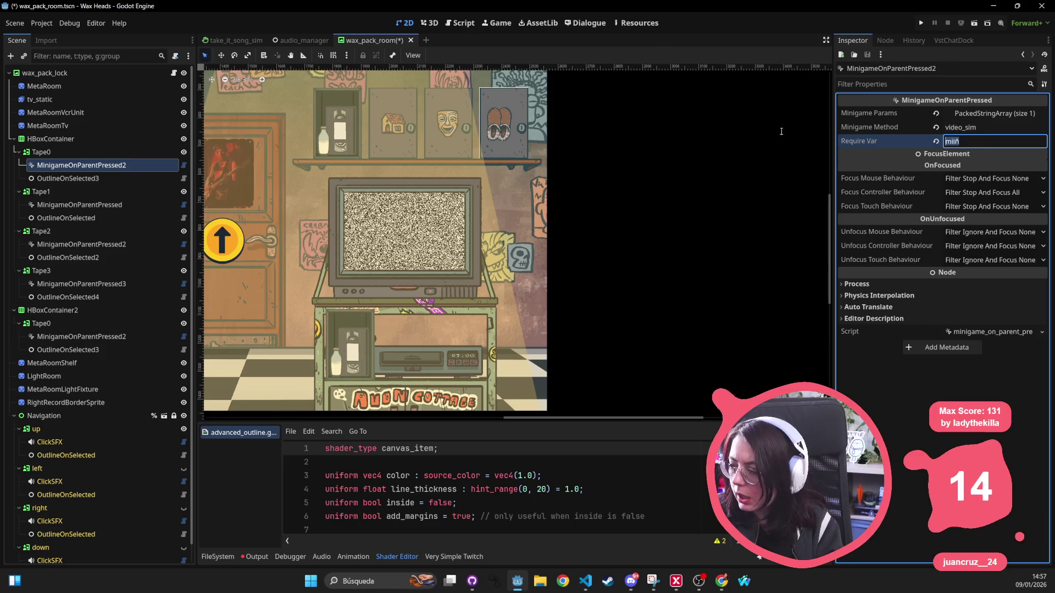
pyautogui.write('milk')
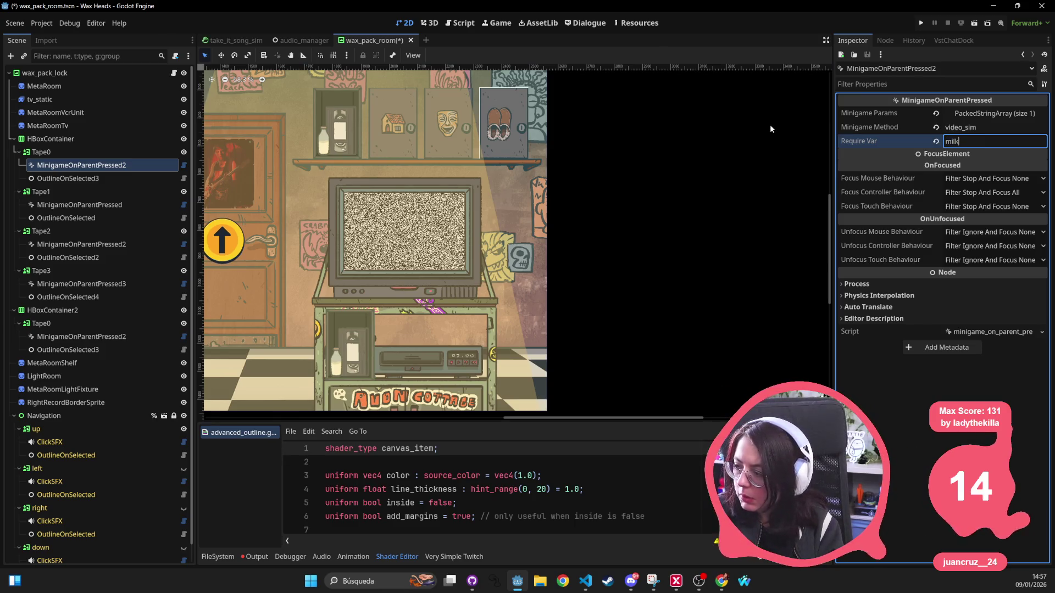
pyautogui.write('_bottle')
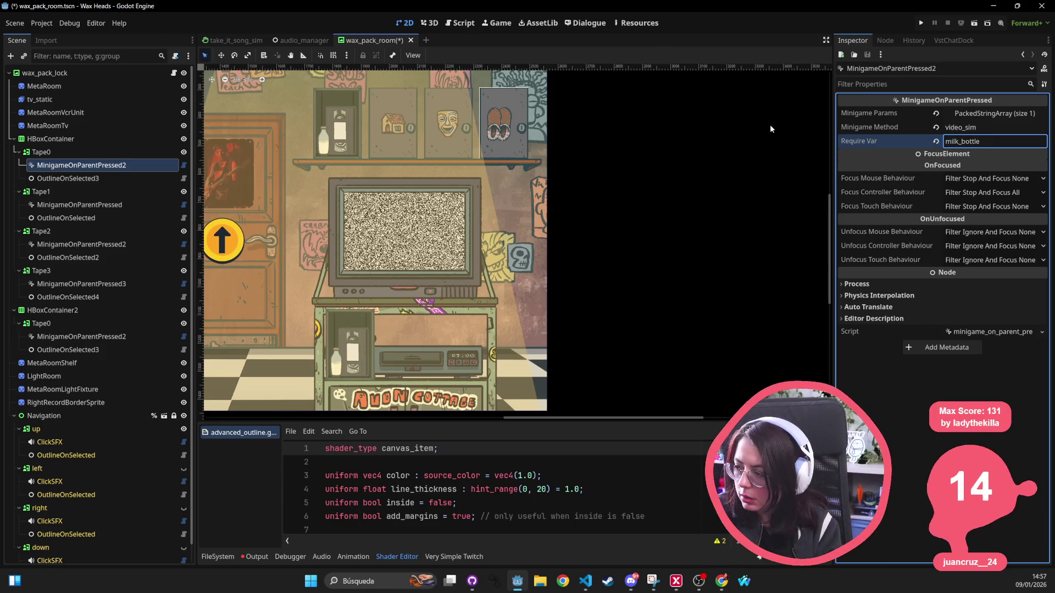
pyautogui.write('_keyu')
pyautogui.press('BackSpace')
pyautogui.hotkey('ctrl', 's')
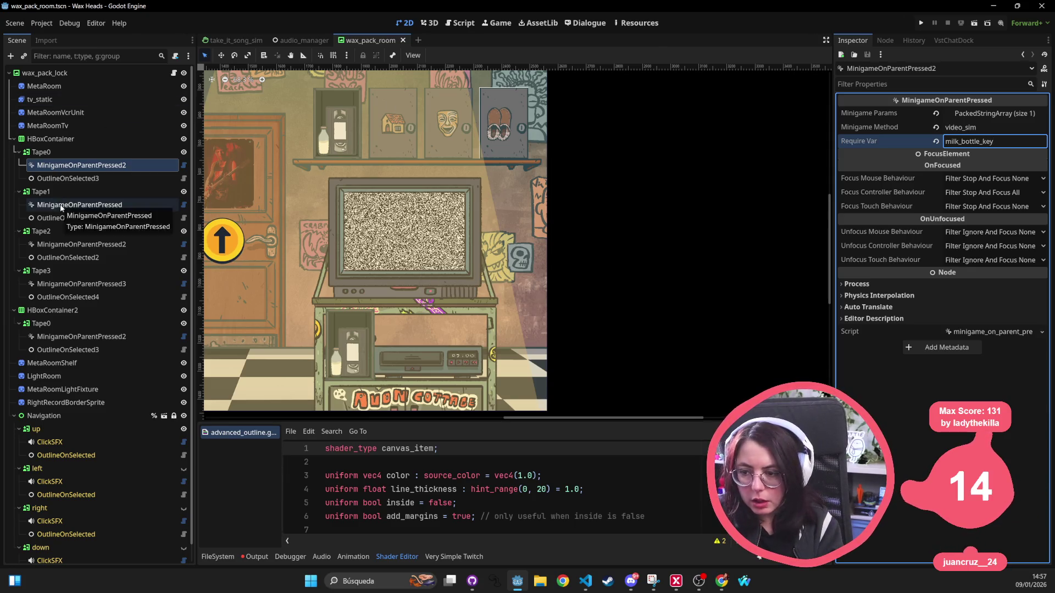
# Set Tape1's minigame trigger Require Var to cottage_key.
pyautogui.click(61, 206)
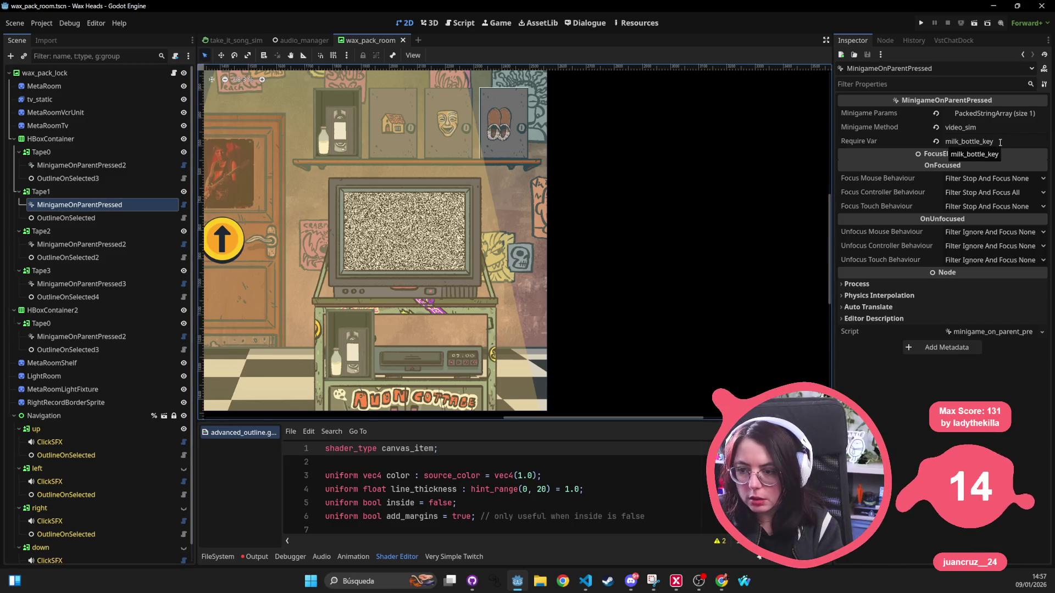
pyautogui.click(118, 191)
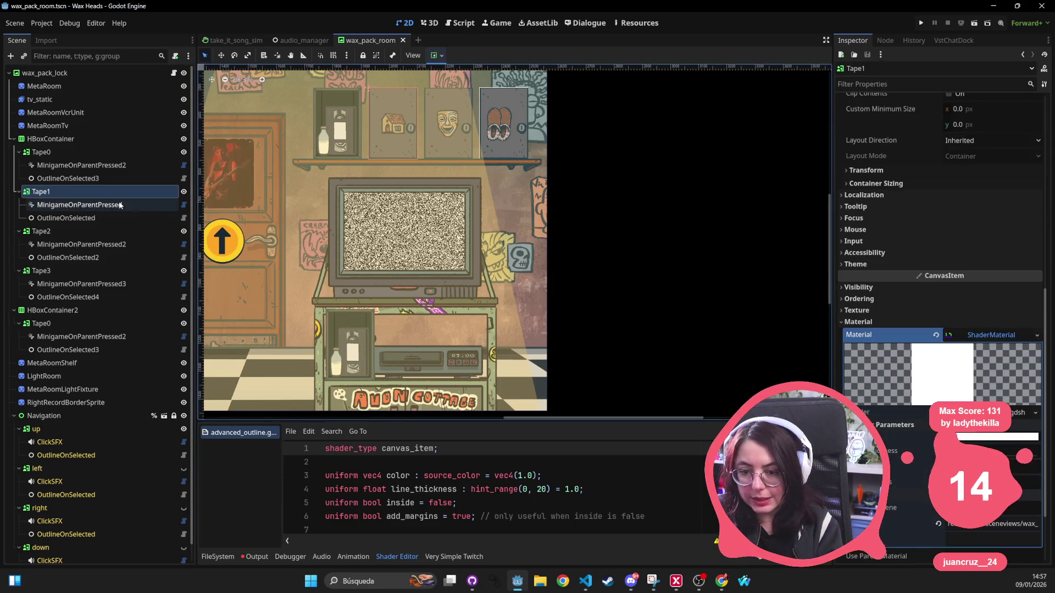
pyautogui.click(110, 204)
pyautogui.write('co')
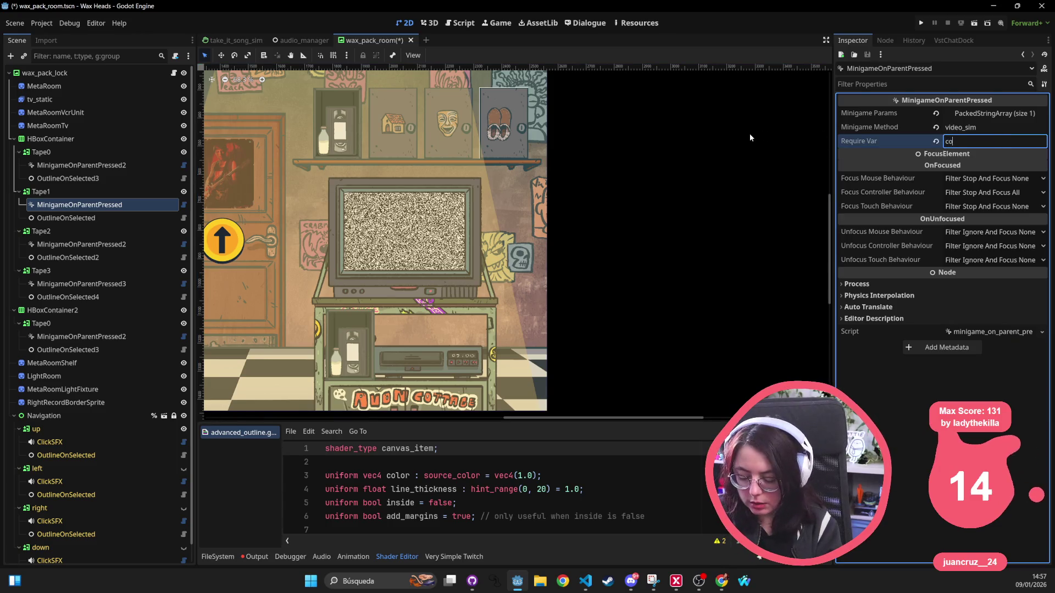
pyautogui.write('ttage_key')
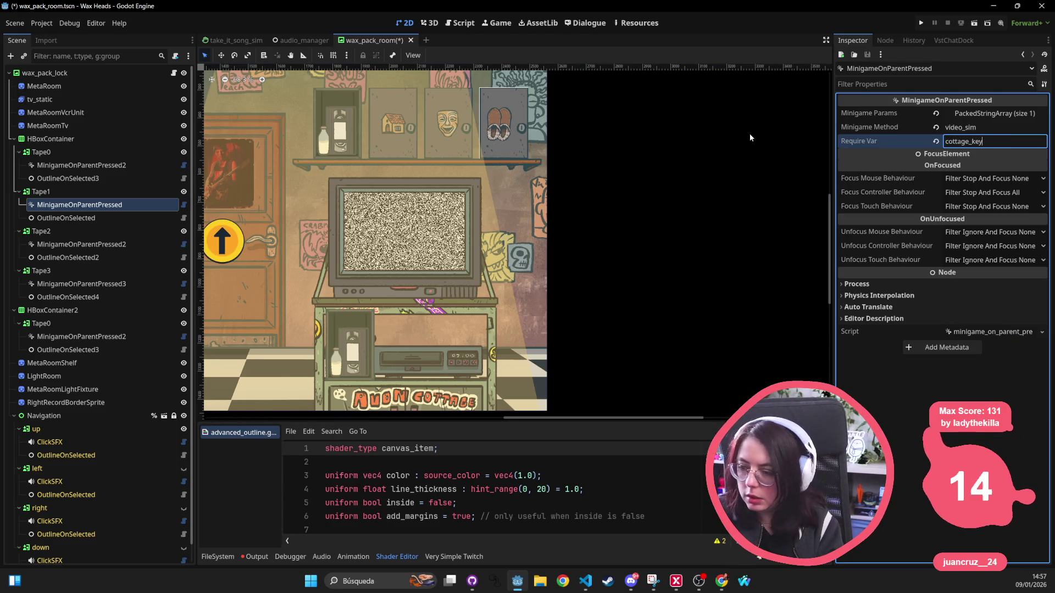
# Set Tape2's minigame trigger Require Var to mask_key and save the scene.
pyautogui.click(74, 245)
pyautogui.click(41, 230)
pyautogui.click(77, 244)
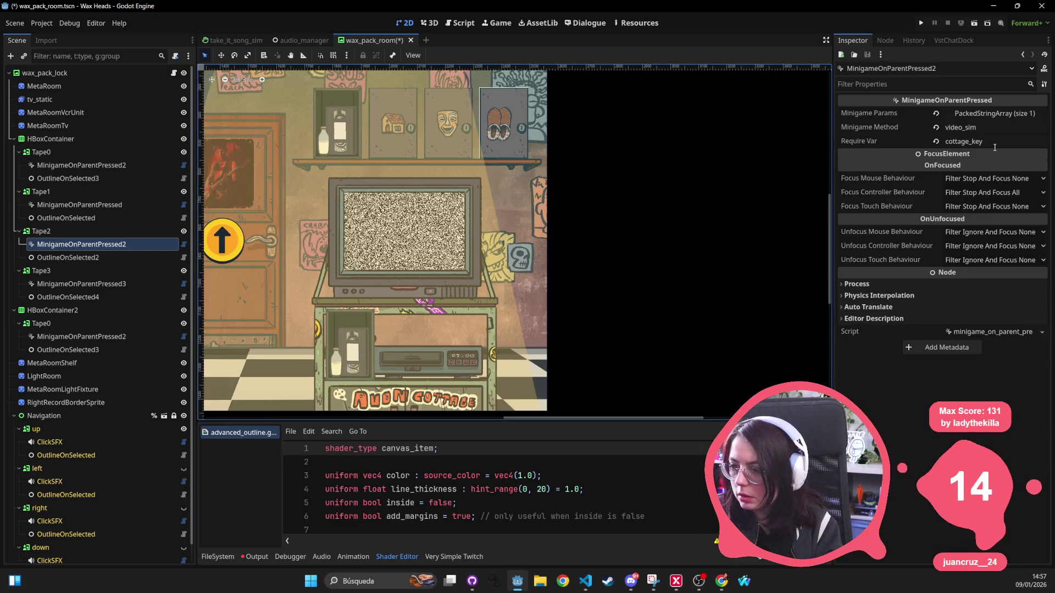
pyautogui.click(101, 230)
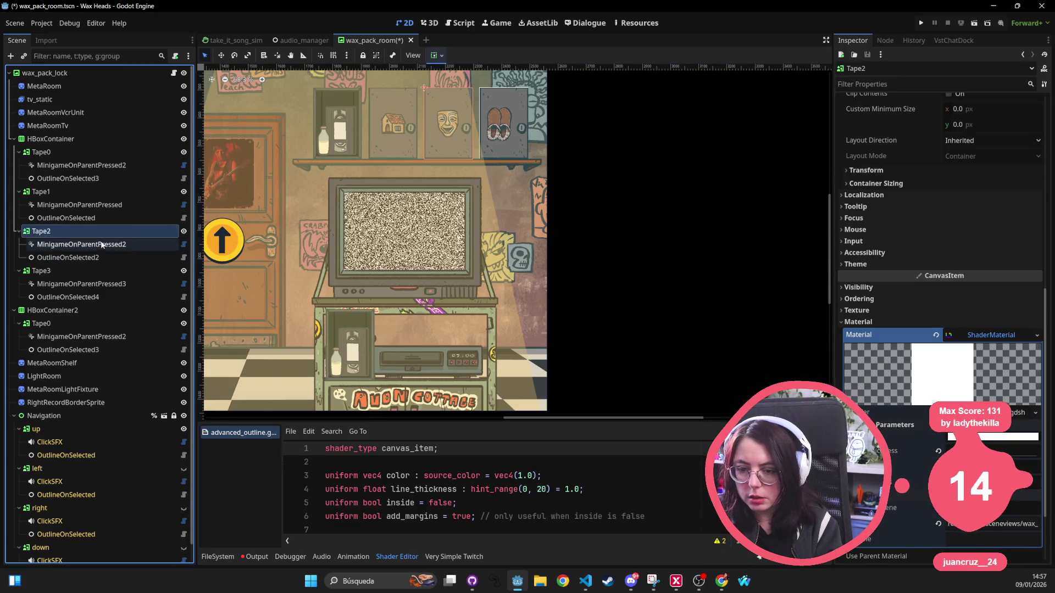
pyautogui.click(102, 245)
pyautogui.click(1001, 137)
pyautogui.write('mask_key')
pyautogui.hotkey('ctrl', 's')
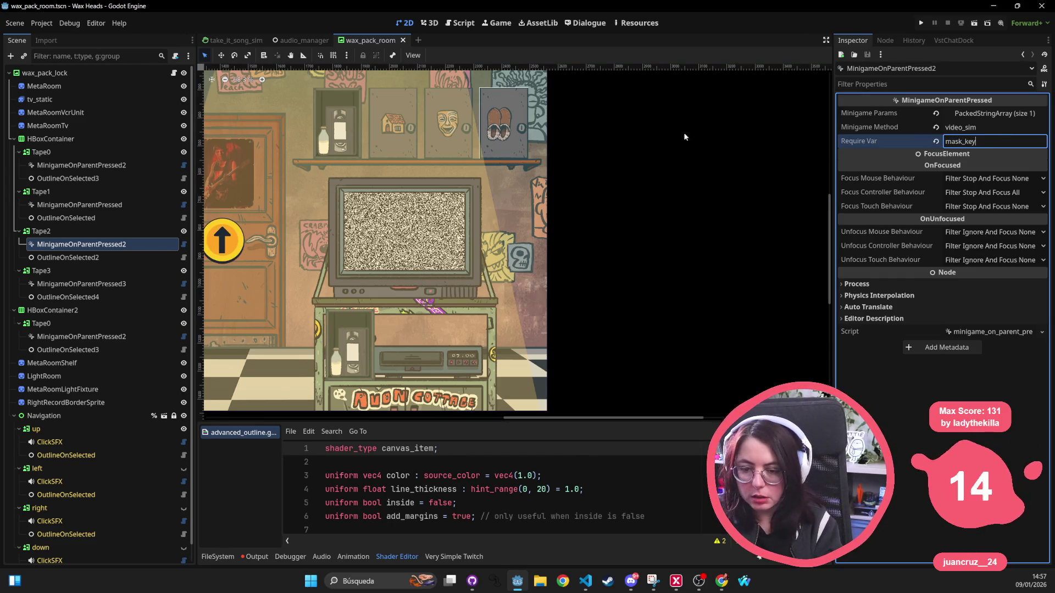
# Set Tape3's minigame trigger Require Var to slippers_key and save the scene.
pyautogui.click(90, 302)
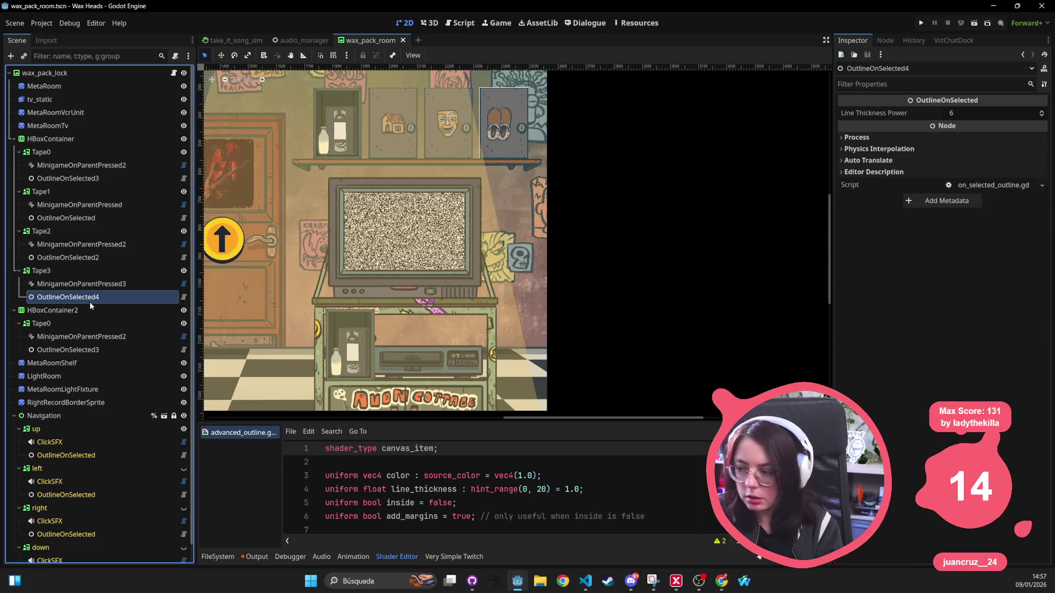
pyautogui.click(127, 287)
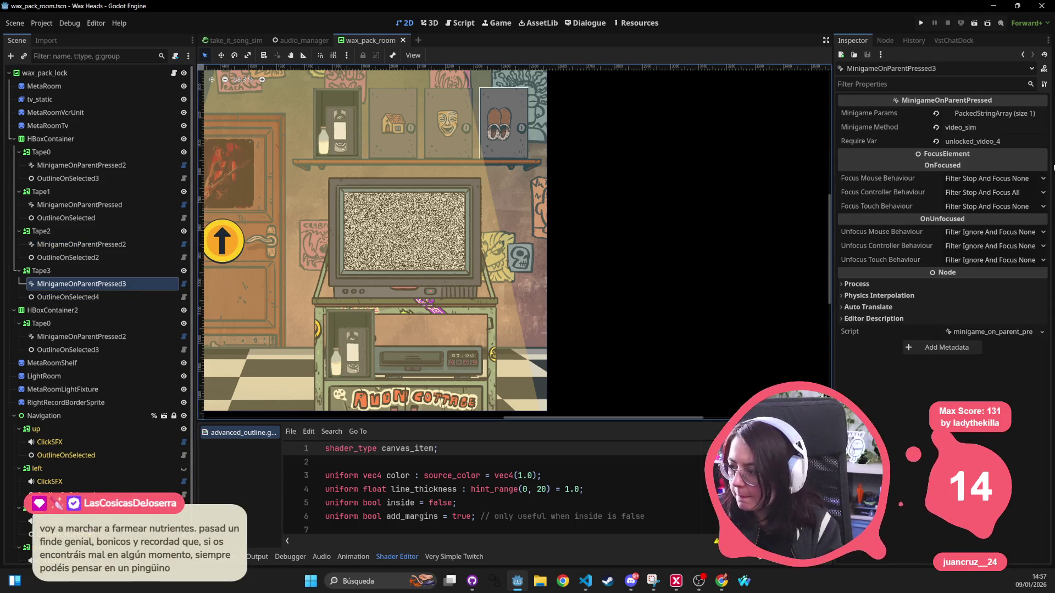
pyautogui.click(972, 142)
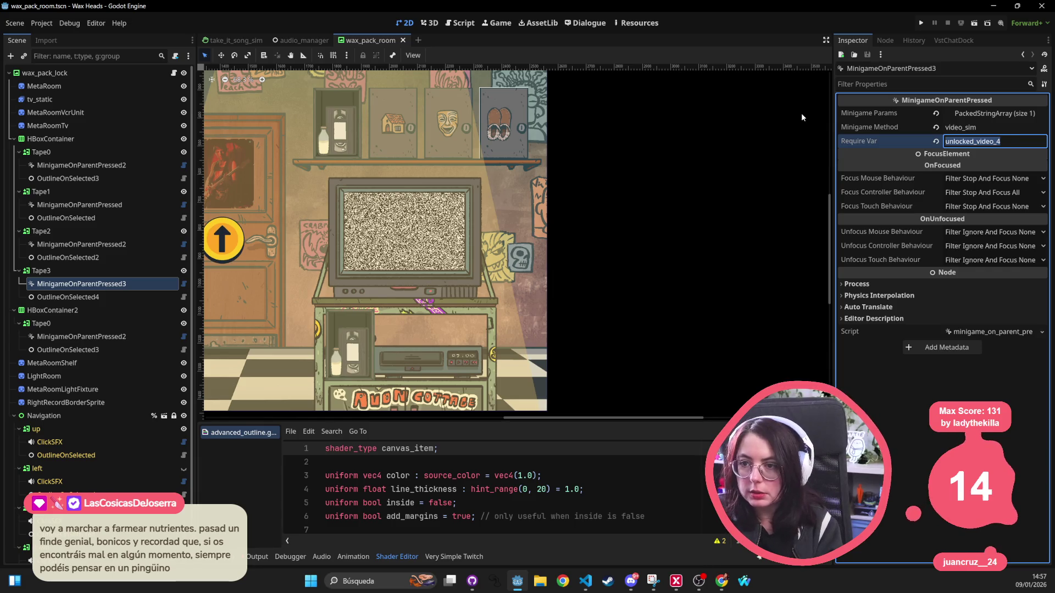
pyautogui.write('slippers_key')
pyautogui.hotkey('ctrl', 's')
# Turn on Disabled for the first shelf's Tape0 button and save wax_pack_room.
pyautogui.click(64, 335)
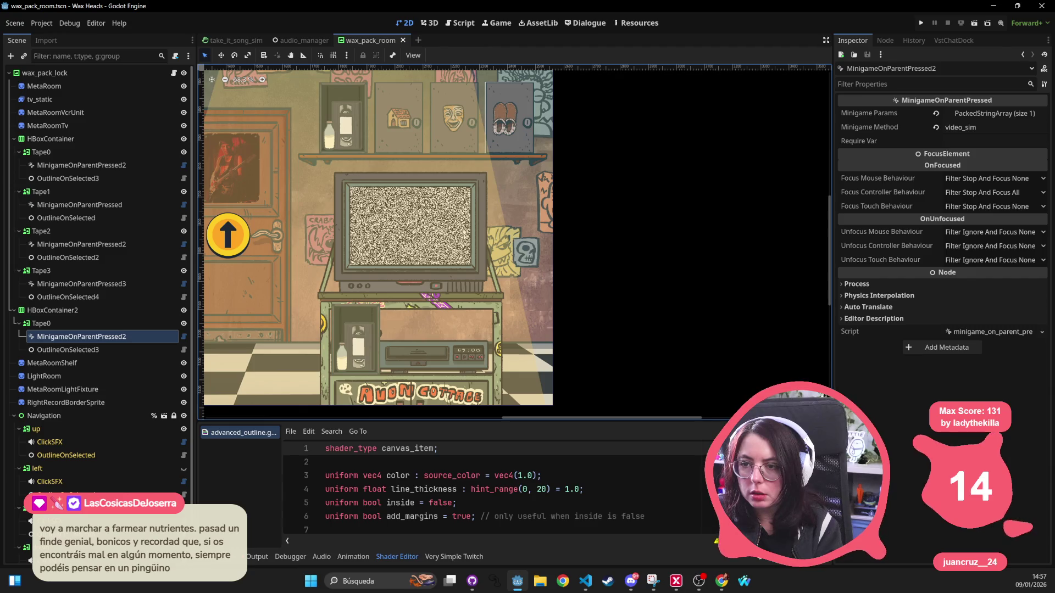
pyautogui.hotkey('alt', 'Tab')
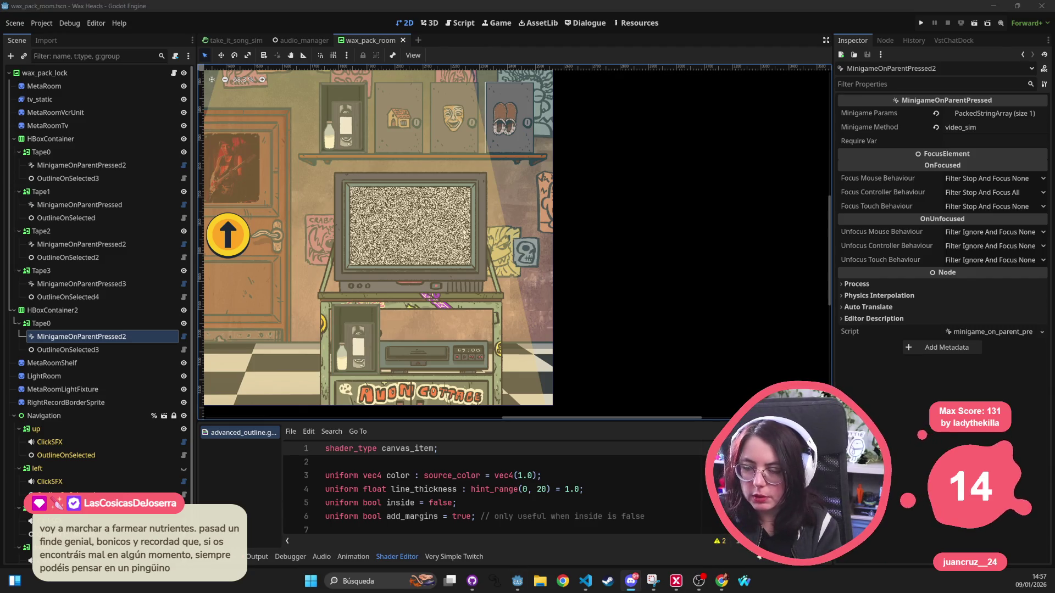
pyautogui.click(59, 151)
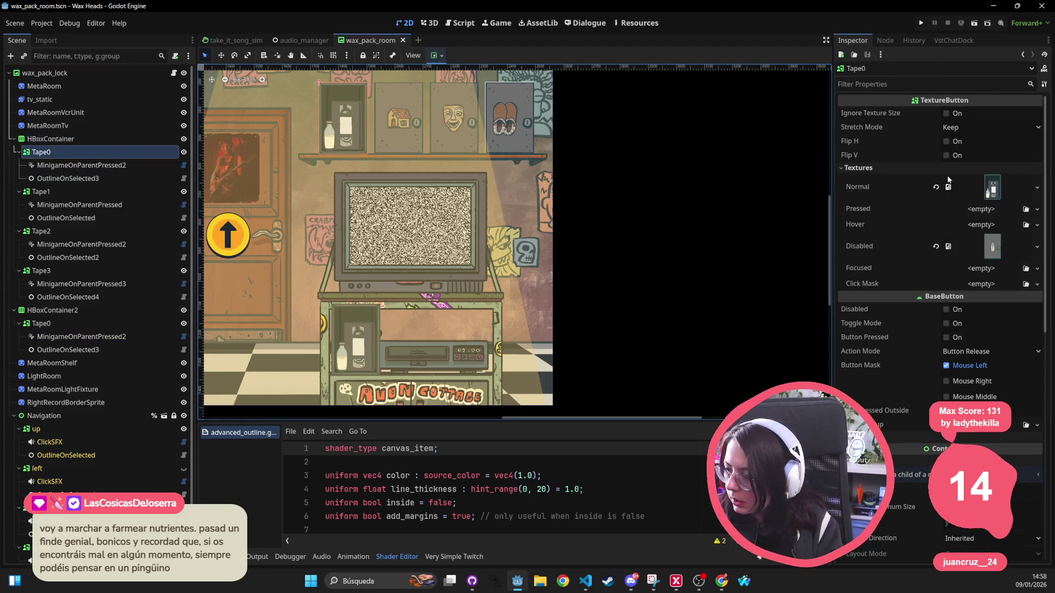
pyautogui.click(946, 309)
pyautogui.scroll(-2, 387, 325)
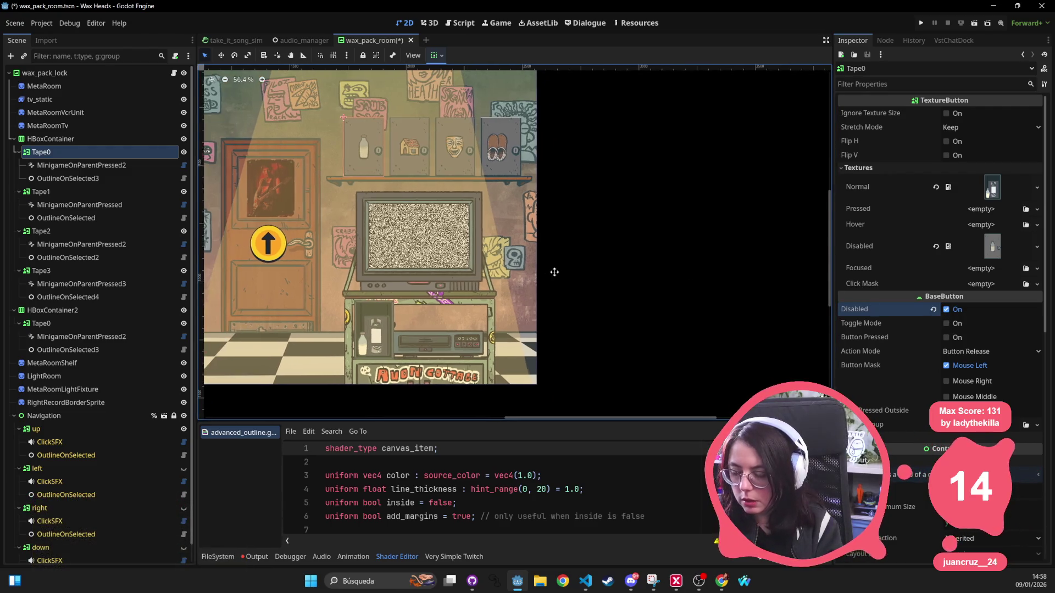
pyautogui.hotkey('ctrl', 's')
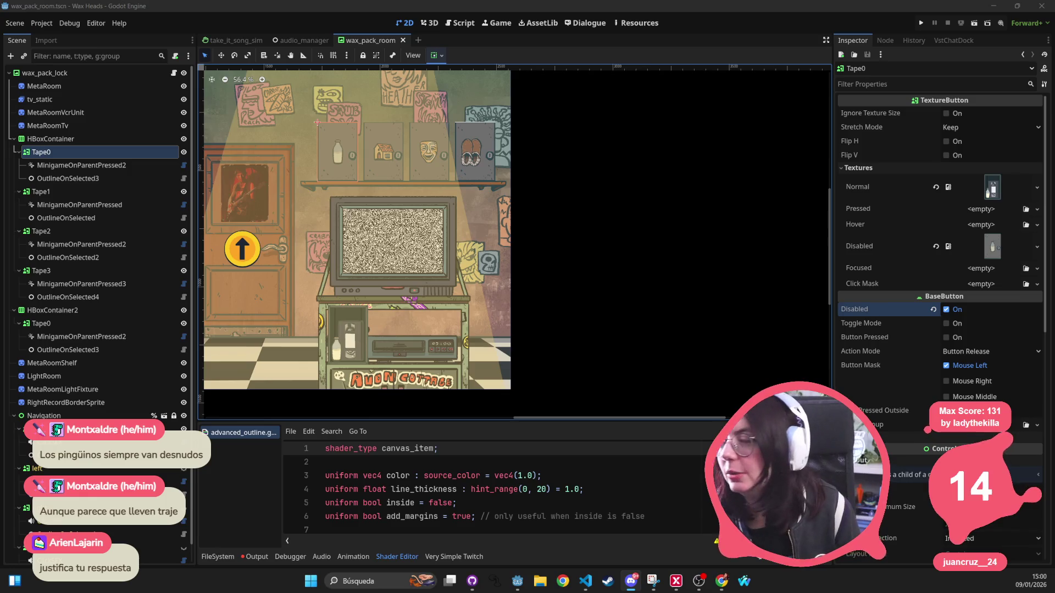
pyautogui.hotkey('alt', 'Tab')
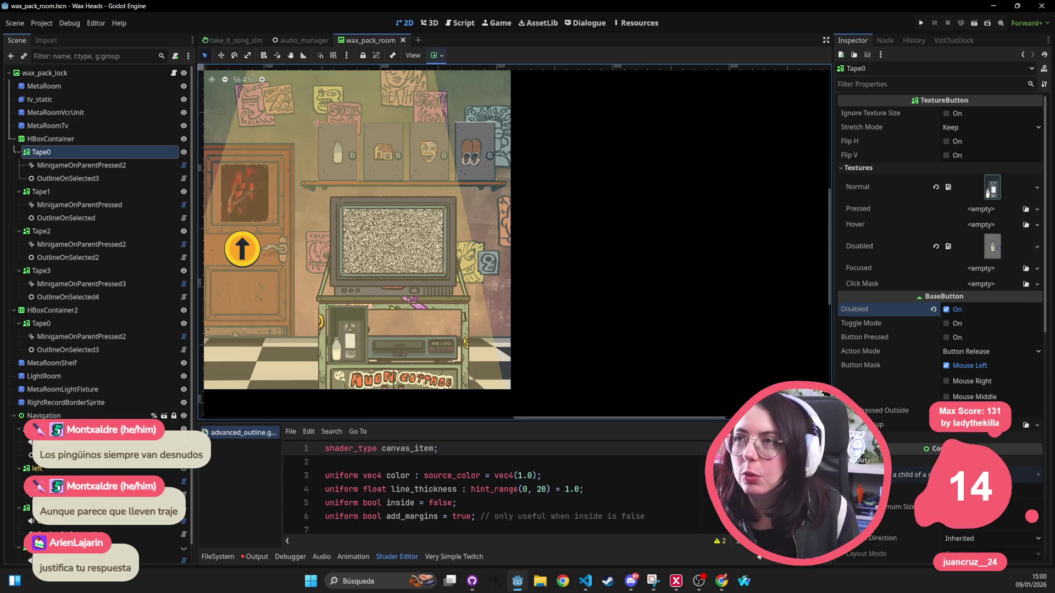
pyautogui.hotkey('alt', 'Tab')
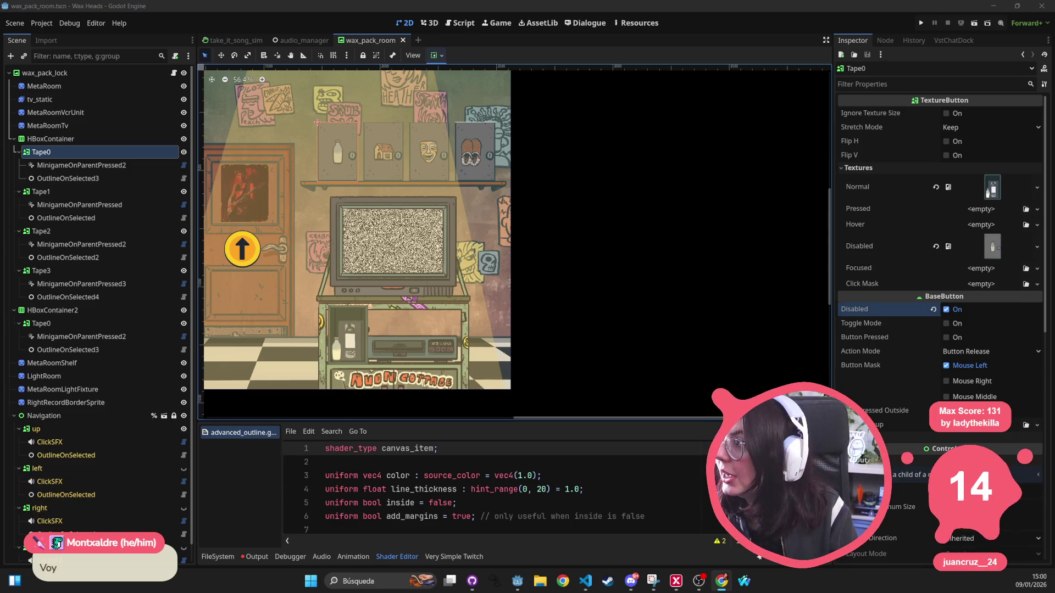
# Search the web for 'sauna pinguinos' in a new Waterfox window.
pyautogui.click(744, 582)
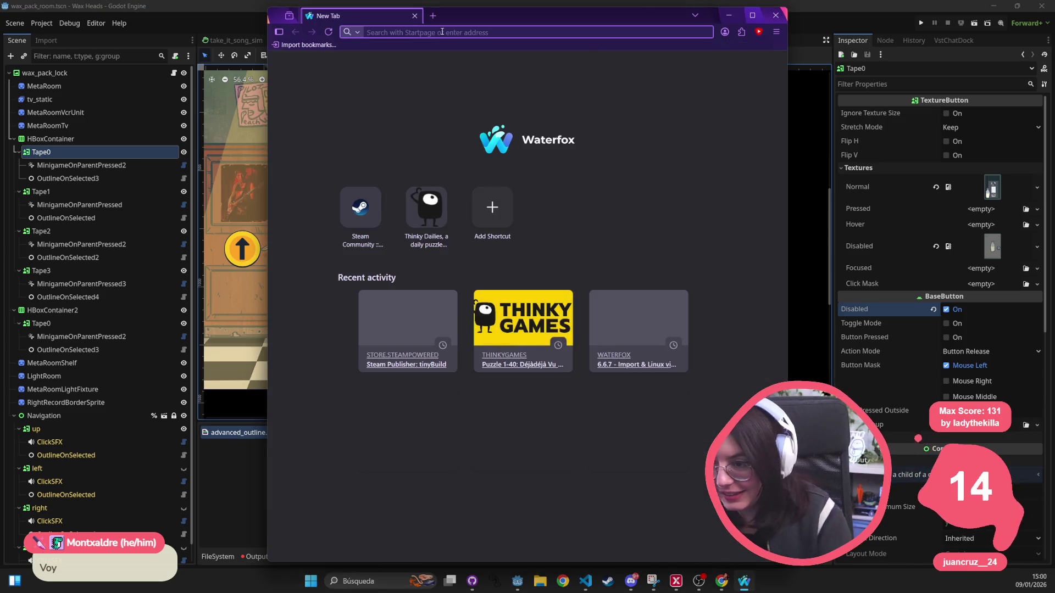
pyautogui.write('sauna pinguinos berl')
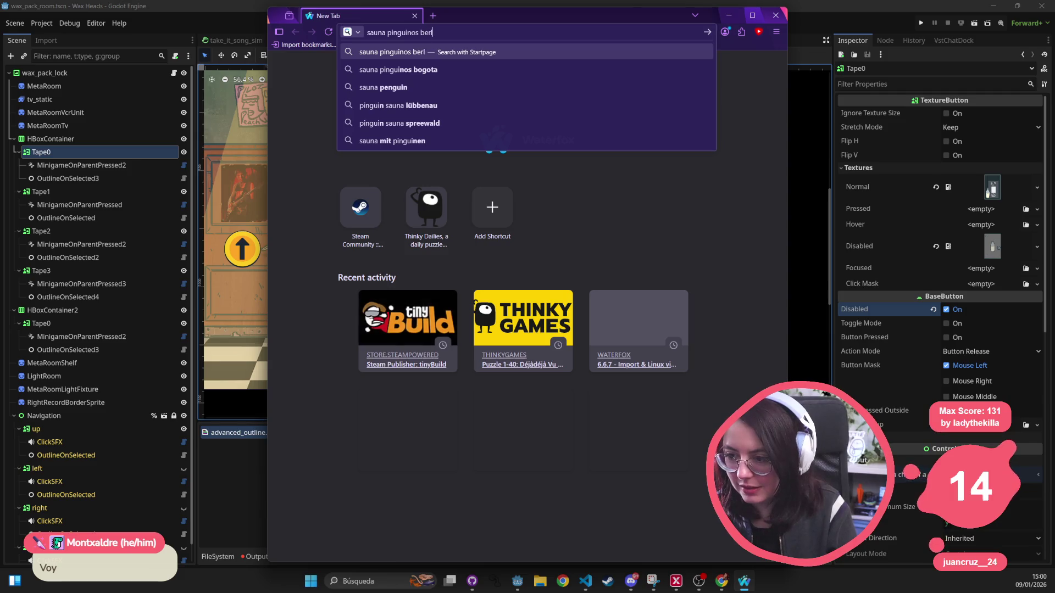
pyautogui.press('Return')
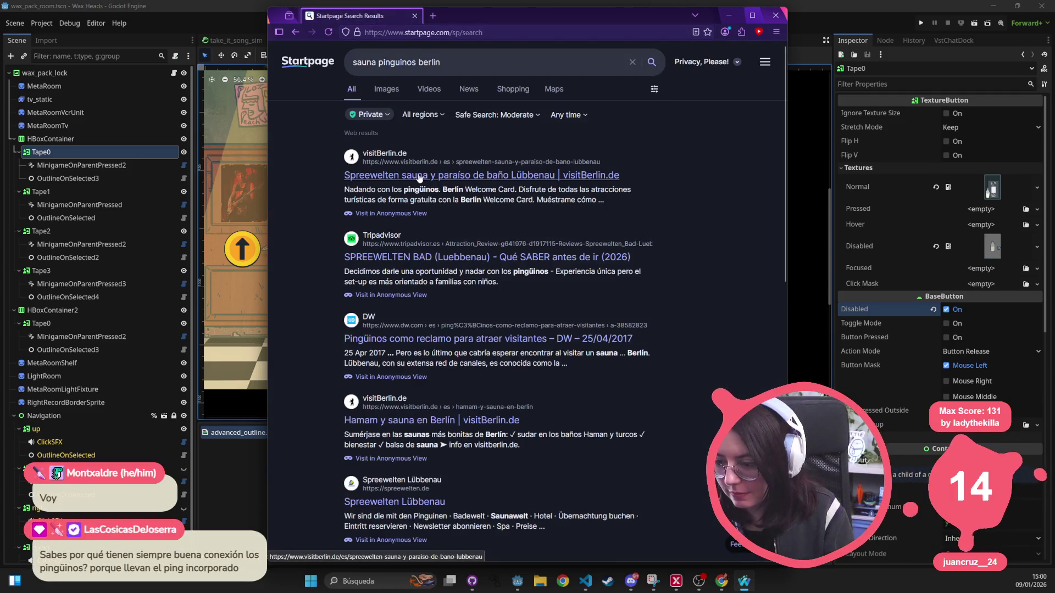
# Open the visitBerlin Spreewelten result, close the Startpage tab, and scroll through the page.
pyautogui.click(476, 177)
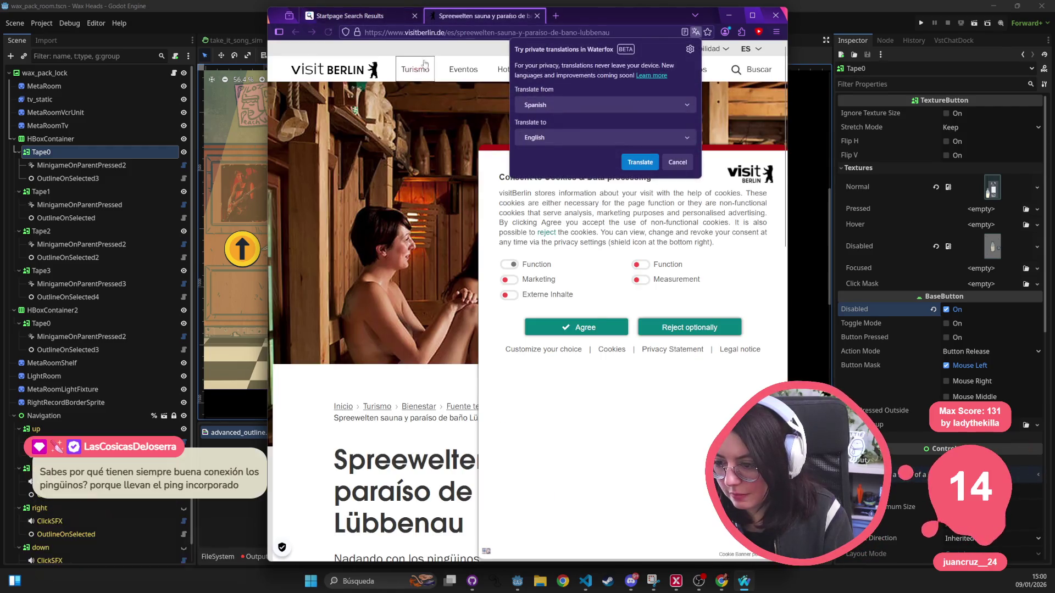
pyautogui.middleClick(371, 20)
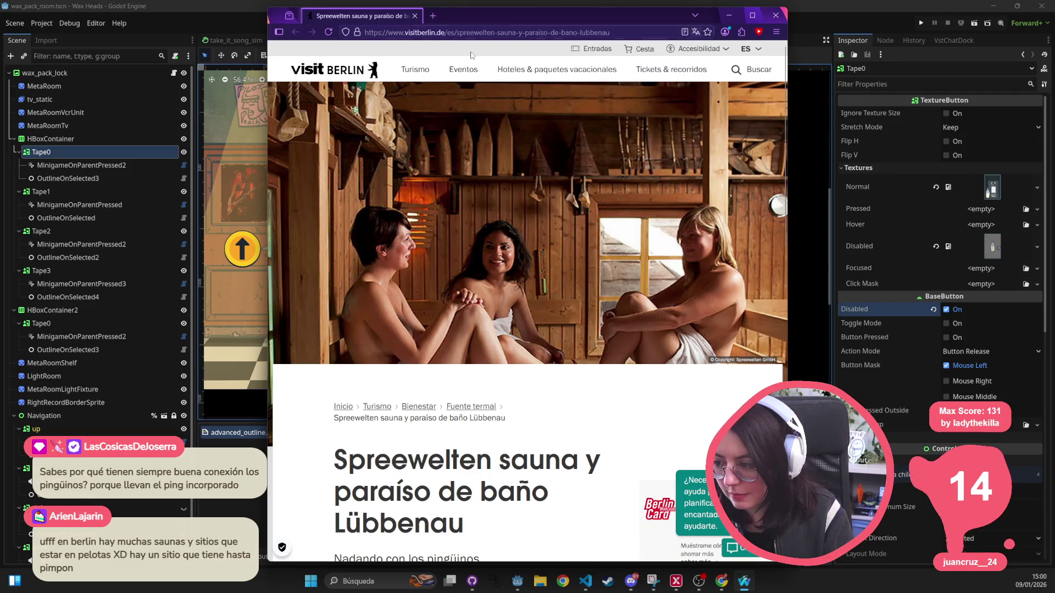
pyautogui.scroll(-2, 530, 194)
pyautogui.scroll(-15, 531, 193)
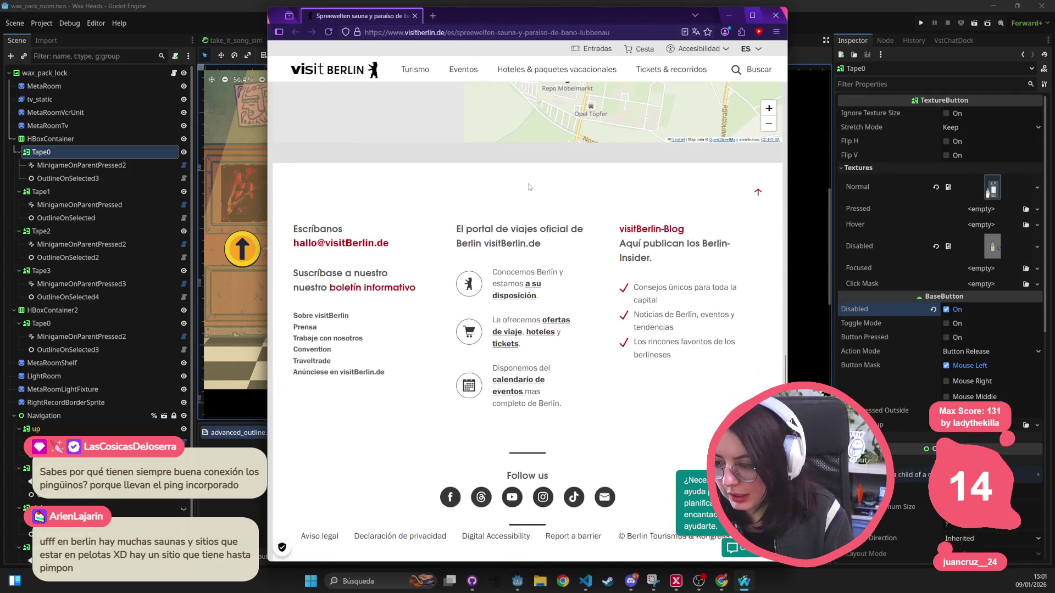
pyautogui.scroll(15, 528, 186)
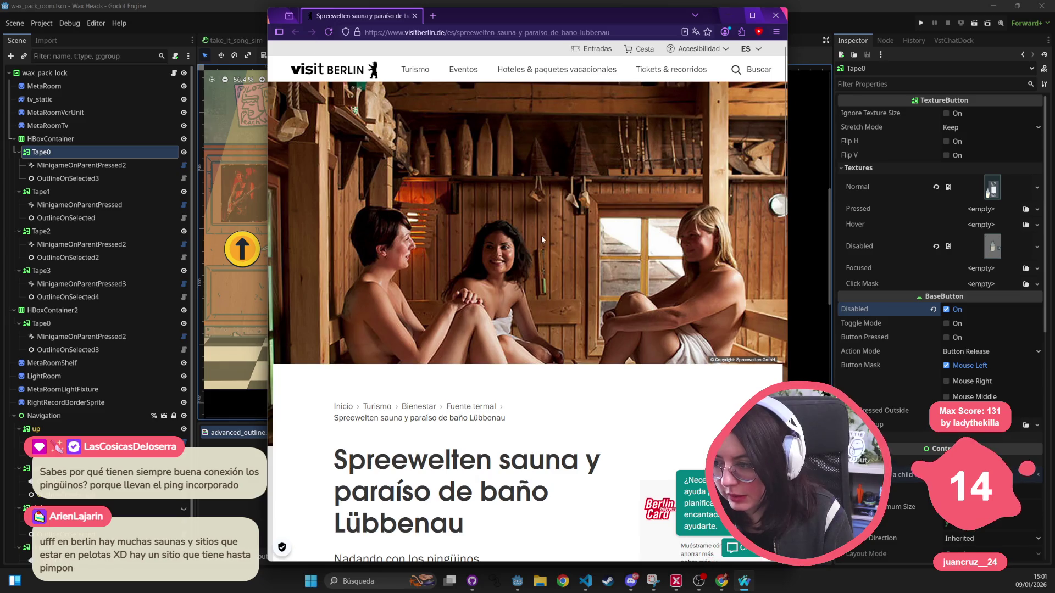
pyautogui.scroll(-5, 544, 239)
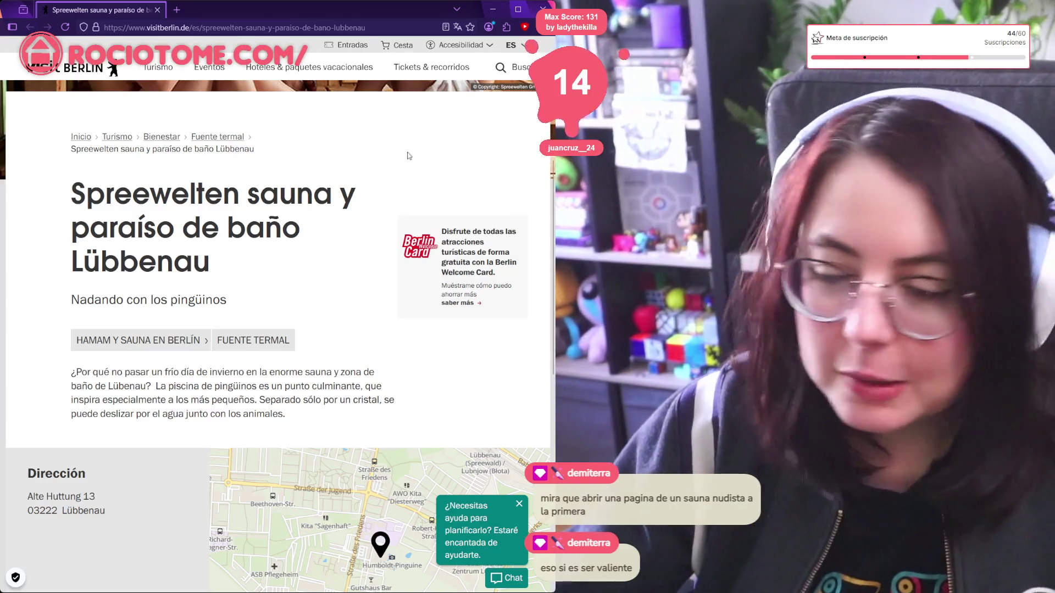
# Highlight 'Spreewelten' and the subtitle 'Nadando con los pingüinos' while reading the page.
pyautogui.doubleClick(180, 191)
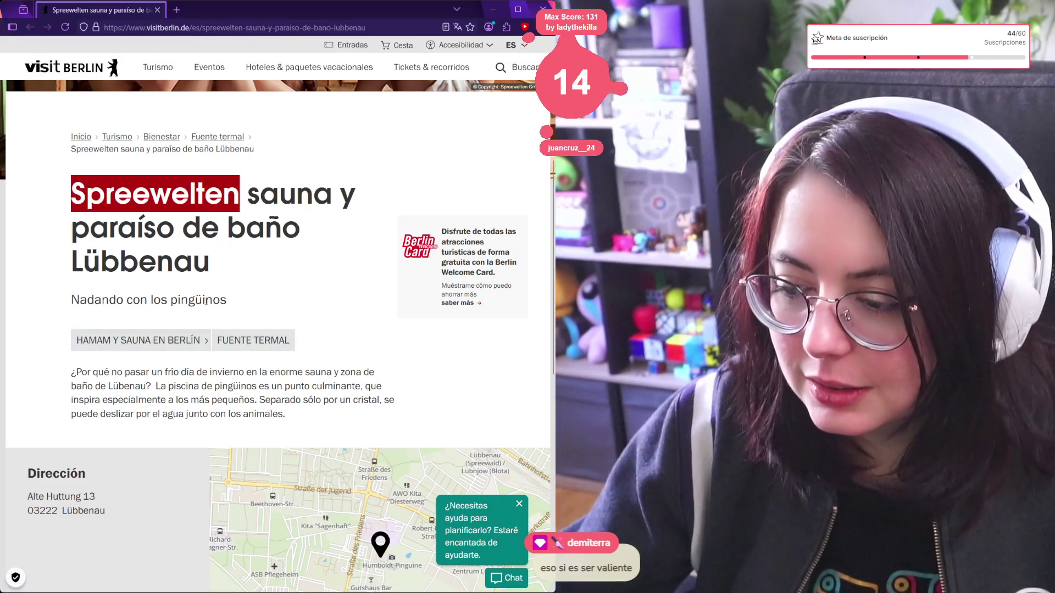
pyautogui.moveTo(256, 300); pyautogui.dragTo(60, 304)
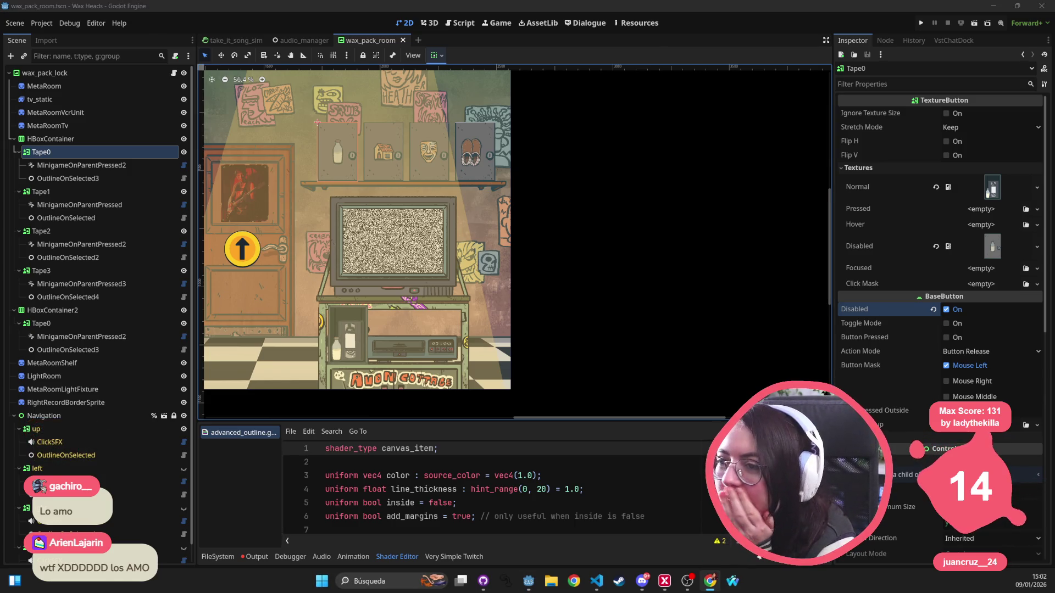
pyautogui.hotkey('alt', 'Tab')
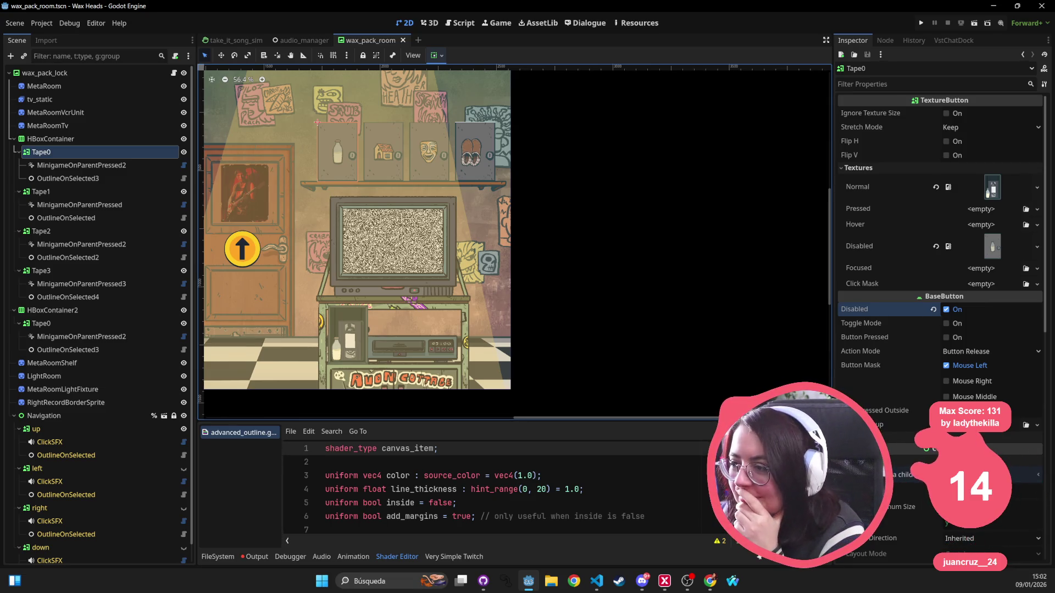
pyautogui.hotkey('alt', 'Tab')
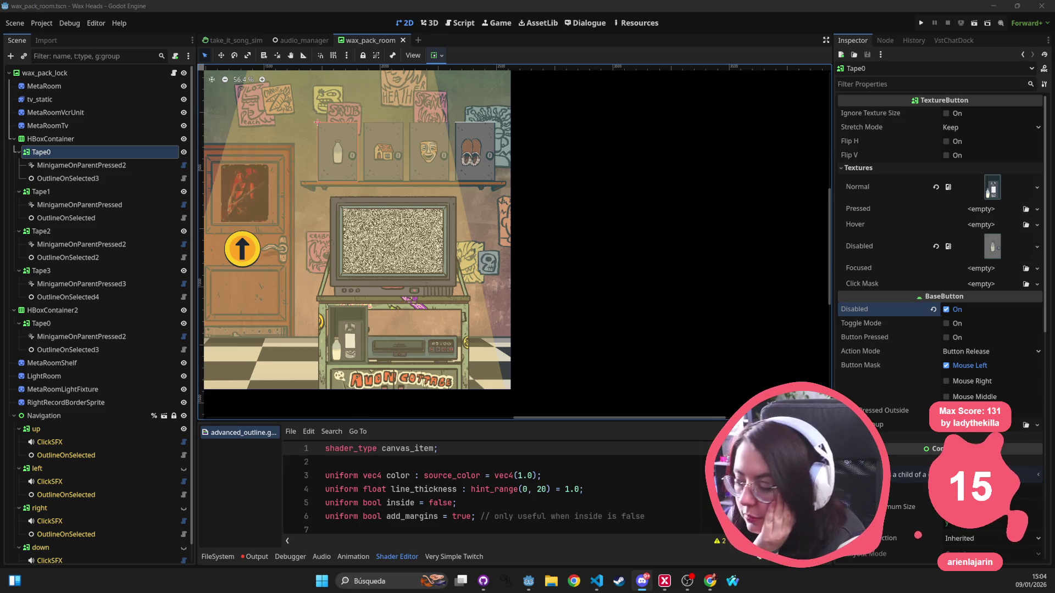
pyautogui.scroll(5, 431, 144)
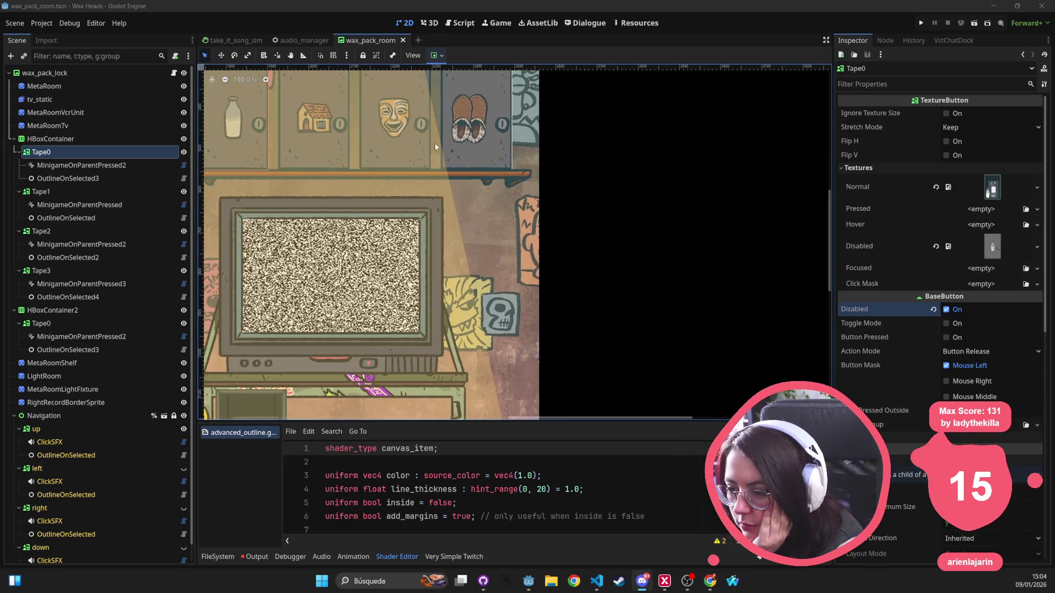
pyautogui.scroll(3, 432, 144)
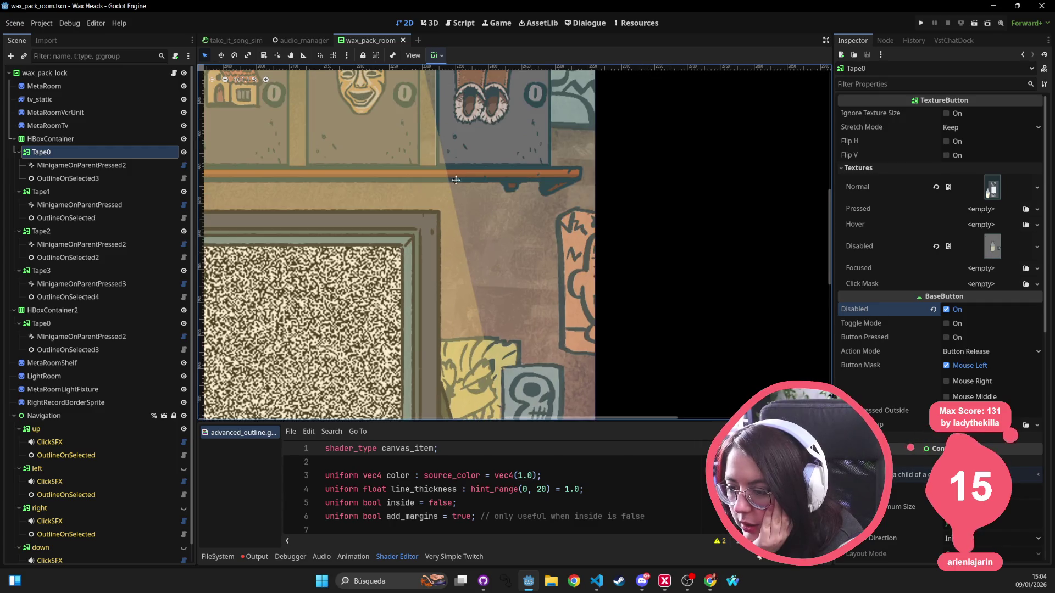
# Raise the slippers tape Tape3's outline shader thickness to about 4.1, then deselect to preview.
pyautogui.click(518, 154)
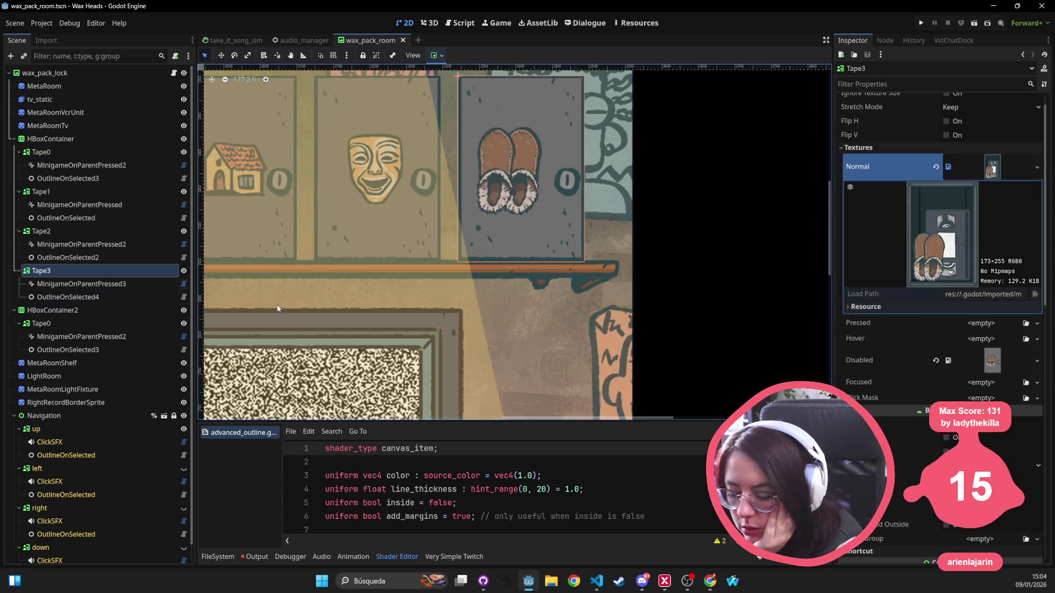
pyautogui.scroll(-3, 944, 436)
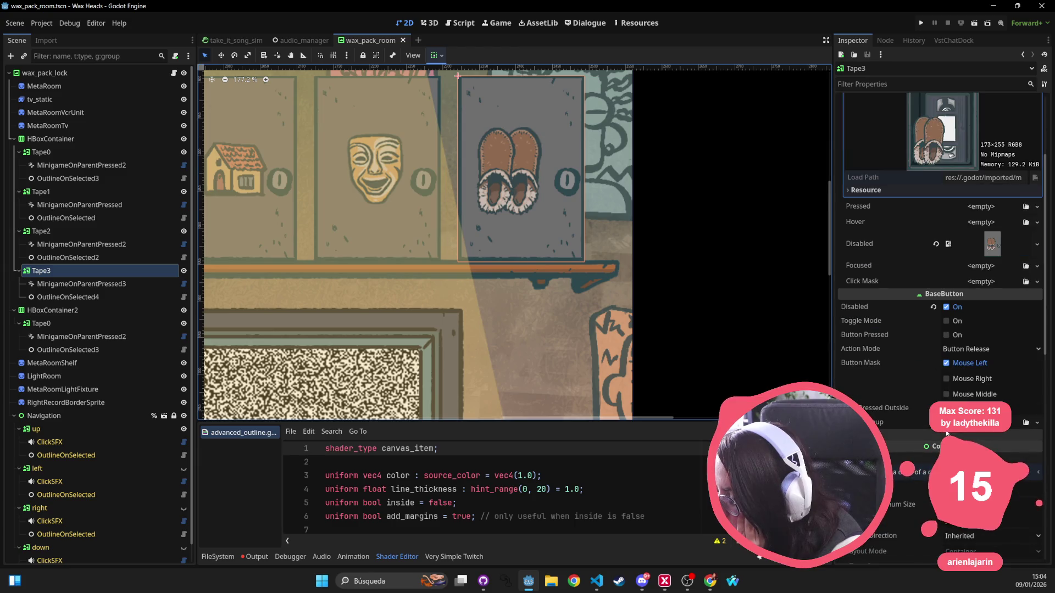
pyautogui.scroll(-10, 980, 267)
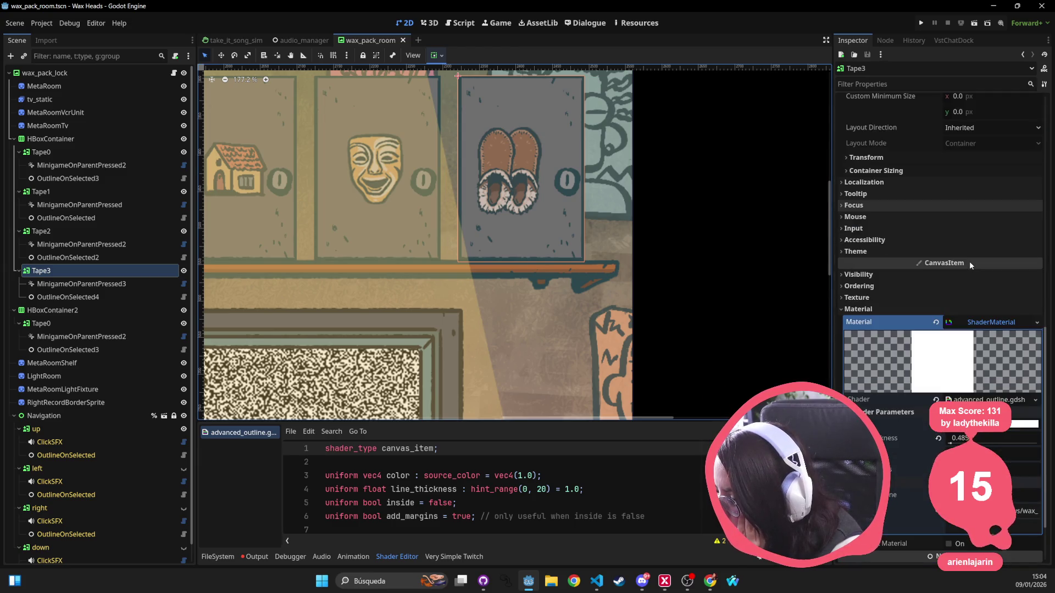
pyautogui.moveTo(951, 442); pyautogui.dragTo(919, 446)
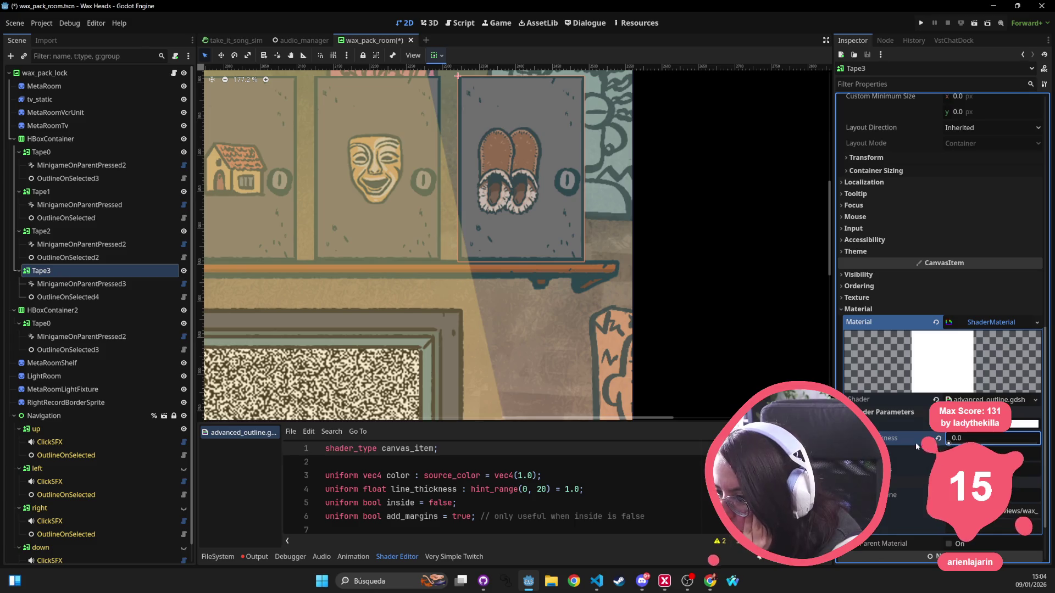
pyautogui.moveTo(993, 439)
pyautogui.mouseDown()
pyautogui.moveTo(1016, 440)
pyautogui.moveTo(953, 437)
pyautogui.moveTo(1019, 436)
pyautogui.mouseUp()
pyautogui.click(656, 173)
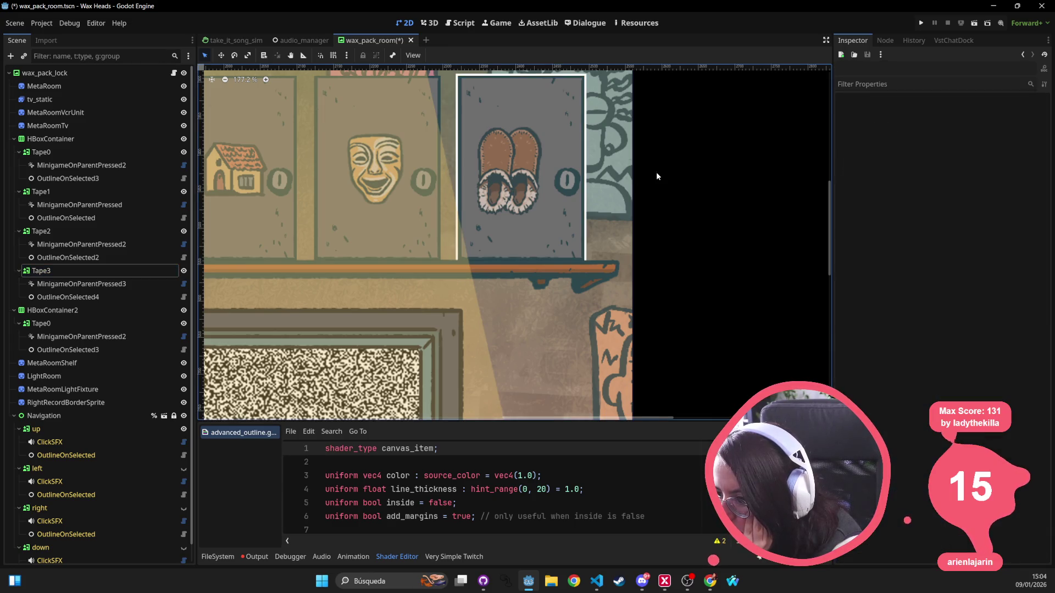
# Reposition and zoom the canvas view around the slippers tape's outline.
pyautogui.moveTo(660, 161); pyautogui.dragTo(671, 312)
pyautogui.scroll(8, 648, 302)
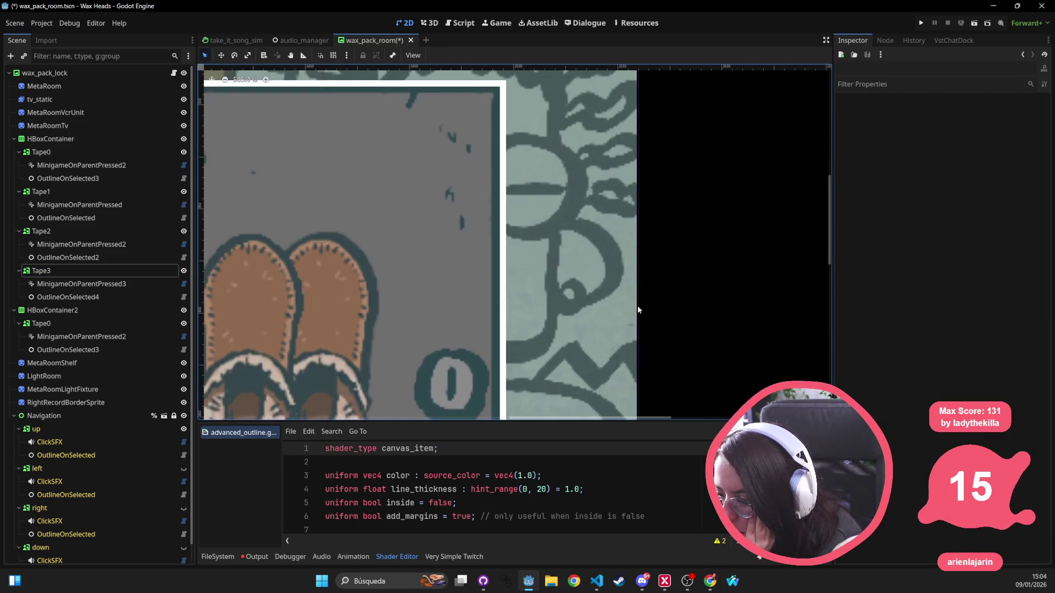
pyautogui.moveTo(432, 203); pyautogui.dragTo(587, 221)
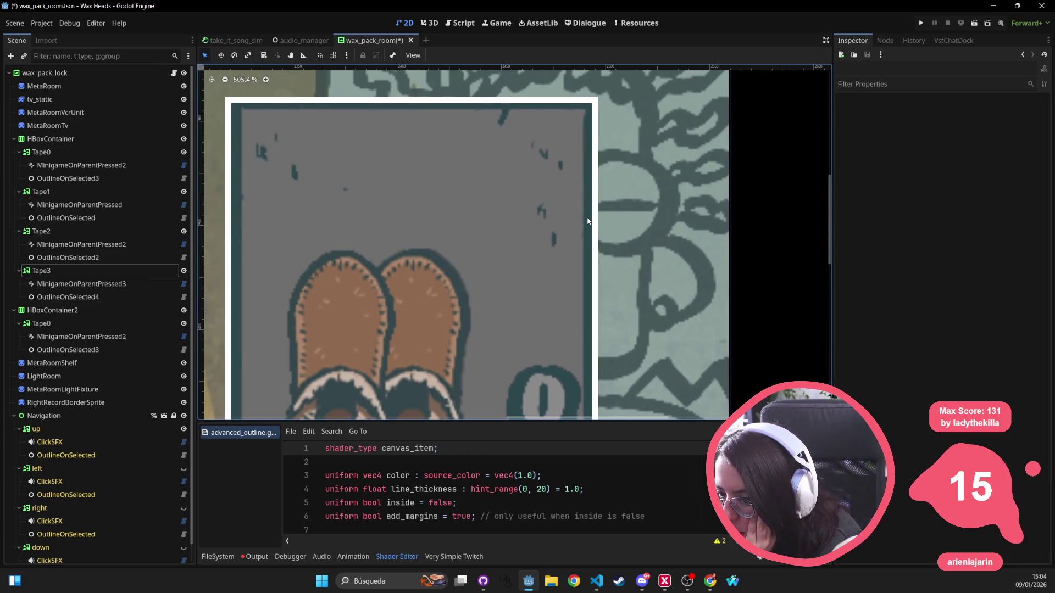
pyautogui.scroll(-9, 586, 222)
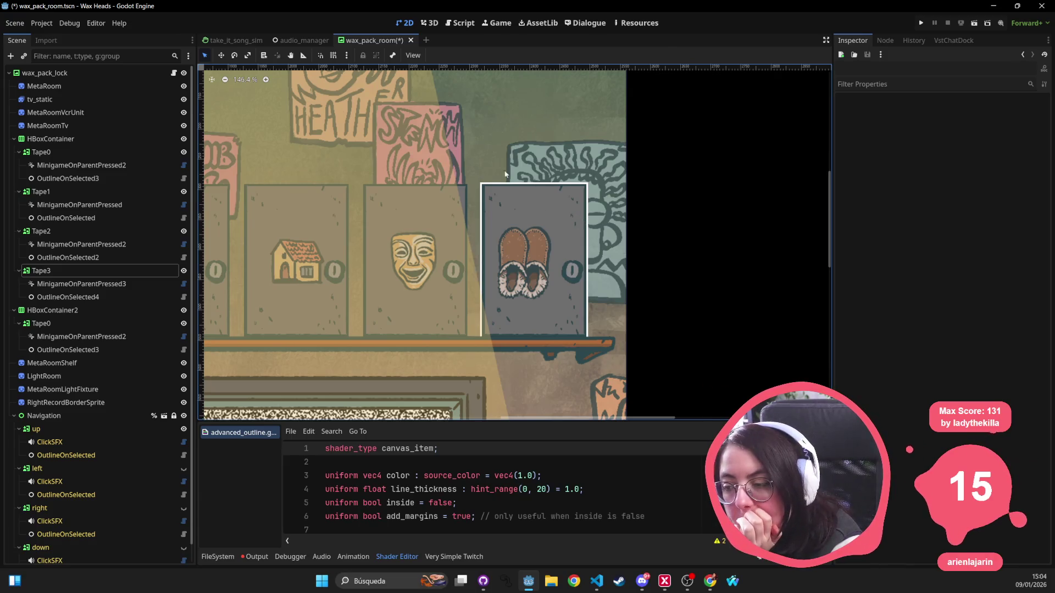
pyautogui.hotkey('alt', 'Tab')
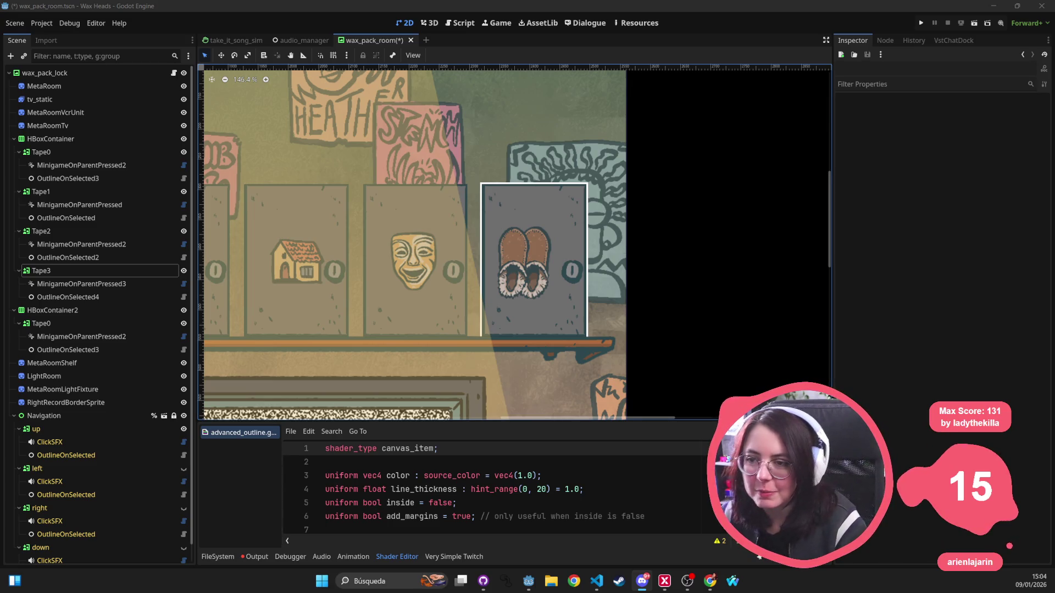
# Compare the materials of Tape1, Tape2, Tape3 and HBoxContainer2's Tape0 in the Inspector.
pyautogui.click(86, 198)
pyautogui.click(85, 197)
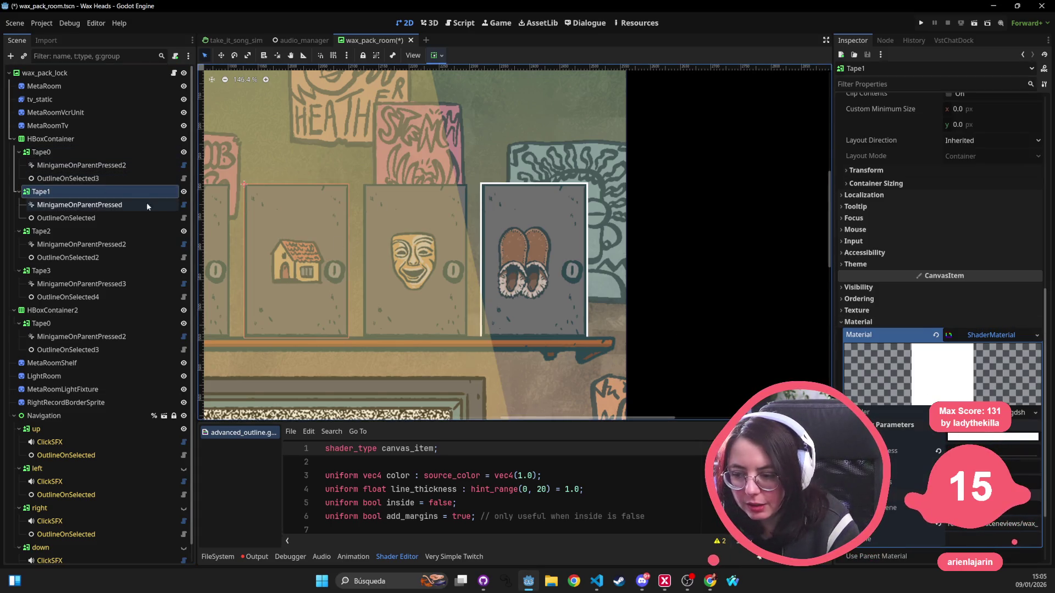
pyautogui.click(78, 231)
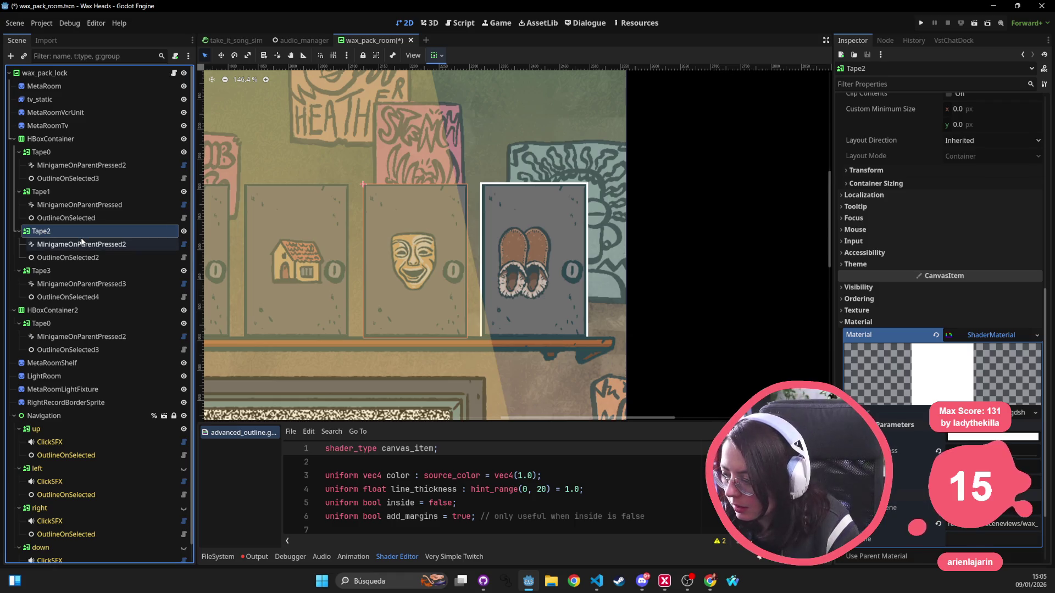
pyautogui.click(89, 271)
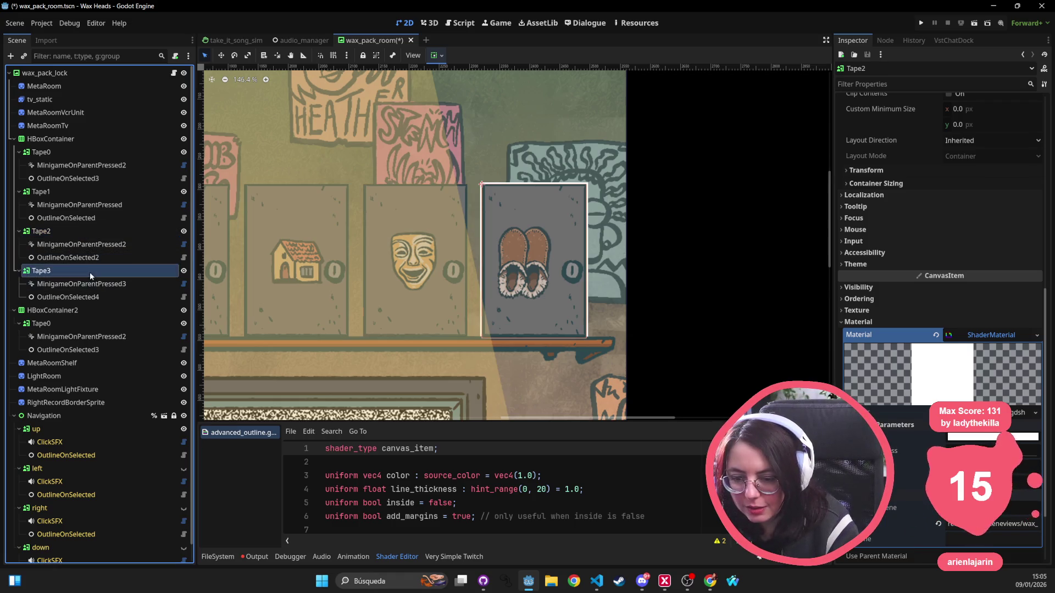
pyautogui.click(69, 323)
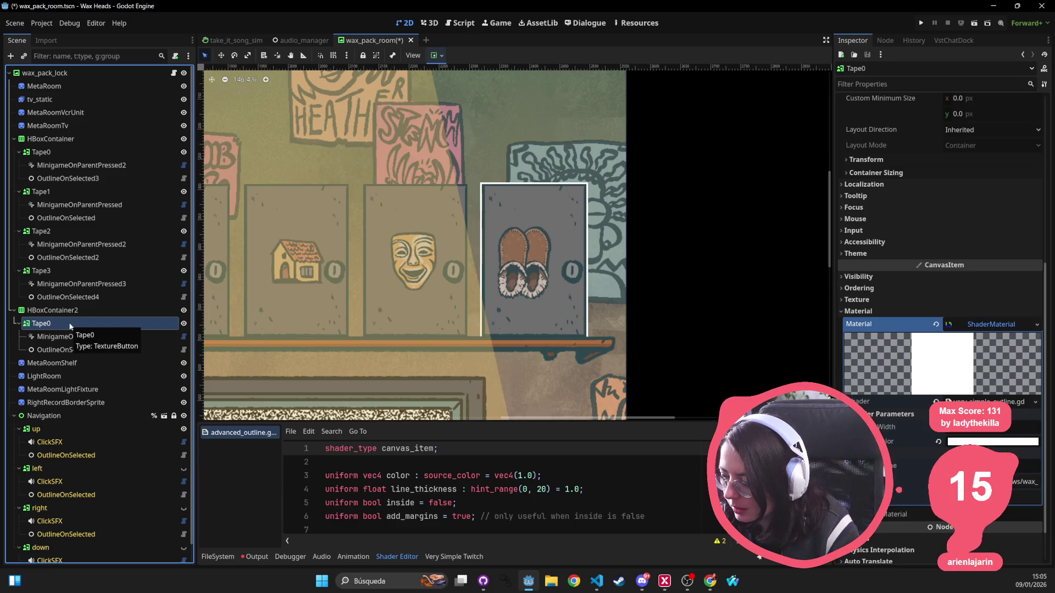
# Quick Load advanced_outline.gdshader as HBoxContainer2 Tape0's material shader and save the scene.
pyautogui.scroll(-3, 351, 269)
pyautogui.scroll(1, 495, 261)
pyautogui.scroll(1, 495, 261)
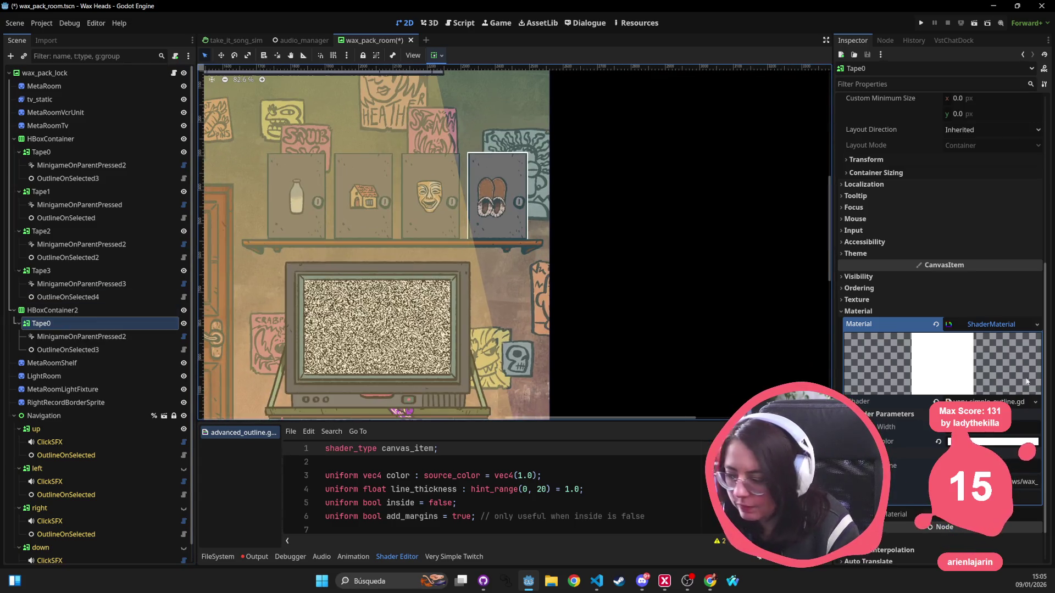
pyautogui.click(1035, 401)
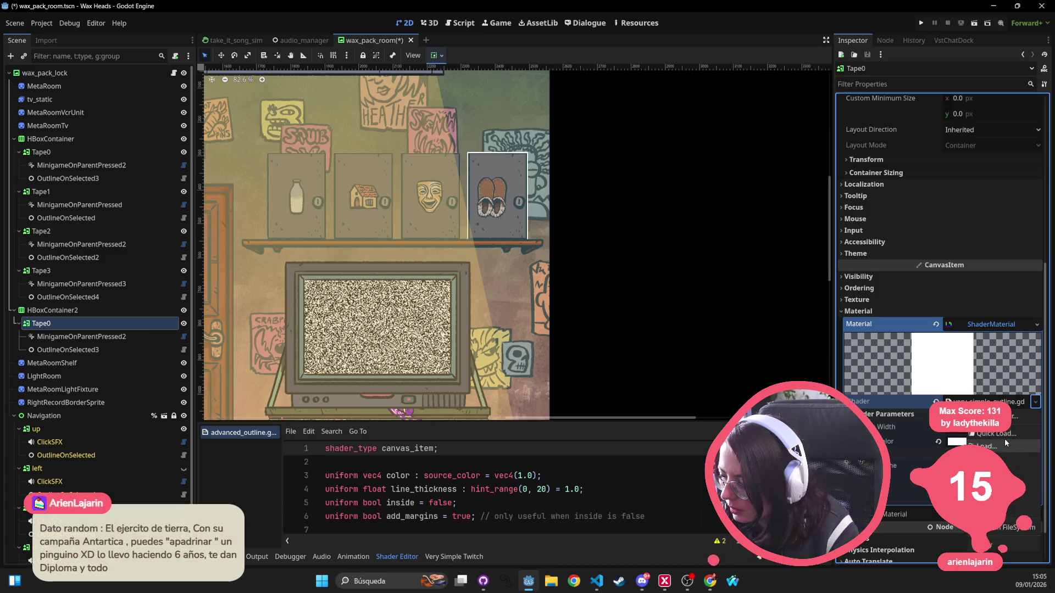
pyautogui.click(1004, 438)
pyautogui.write('vance')
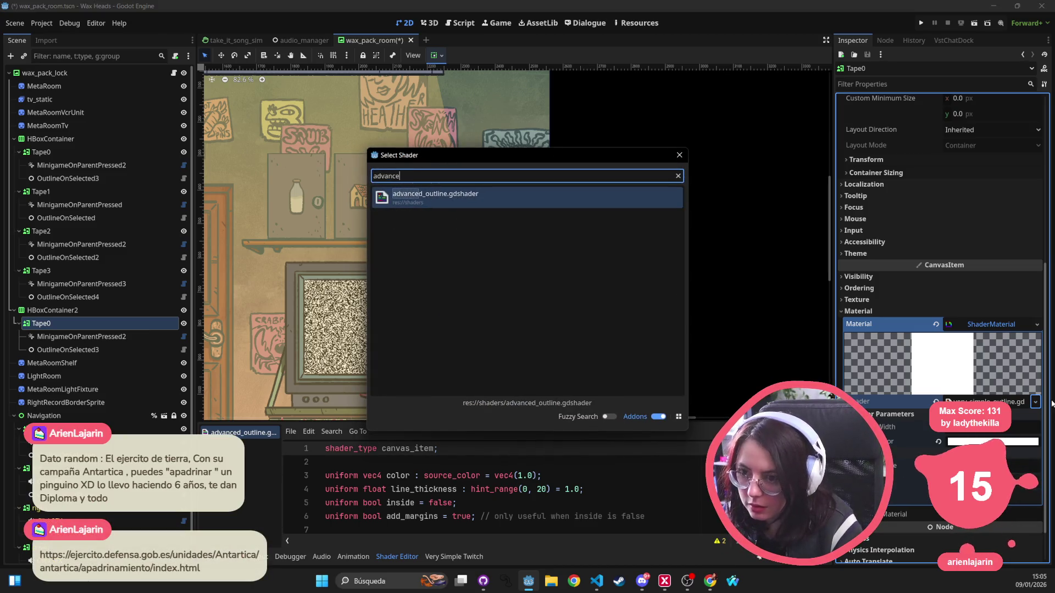
pyautogui.press('Return')
pyautogui.hotkey('ctrl', 's')
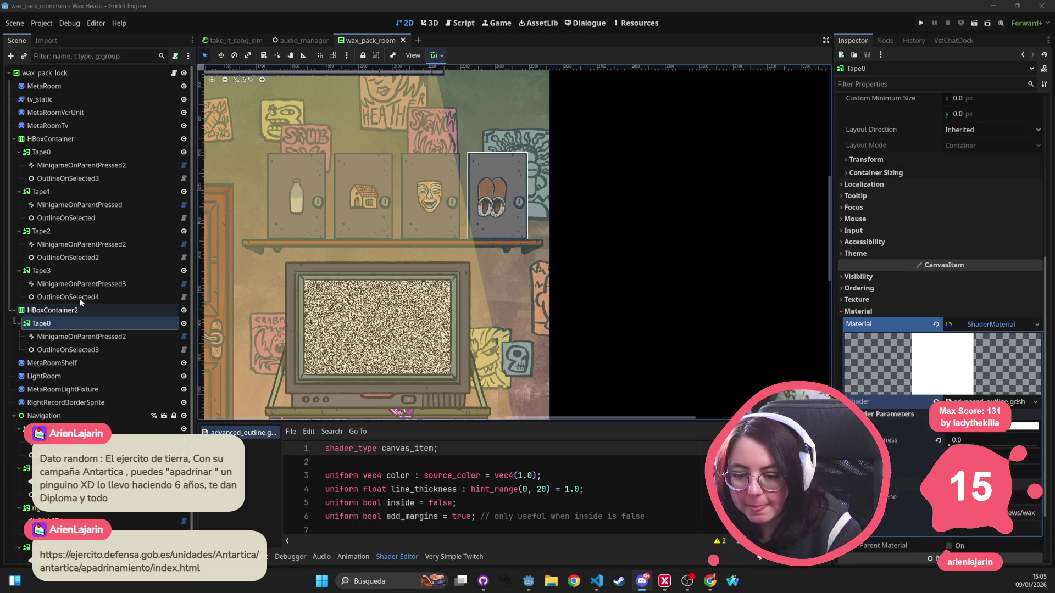
# Recheck HBoxContainer2's Tape0 material, then select Tape3 for outline editing.
pyautogui.click(87, 311)
pyautogui.click(87, 318)
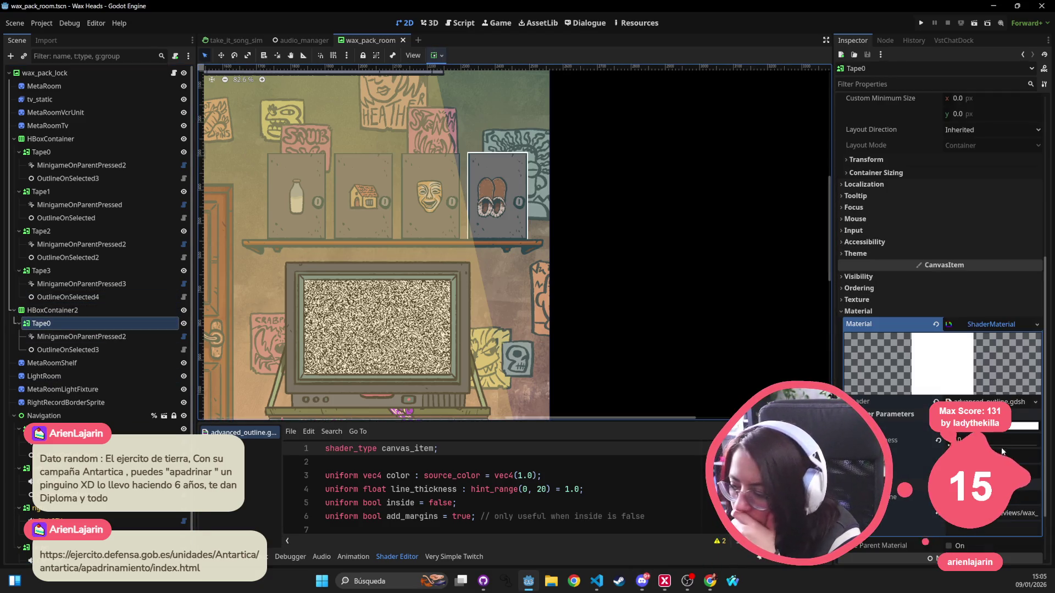
pyautogui.scroll(-4, 552, 206)
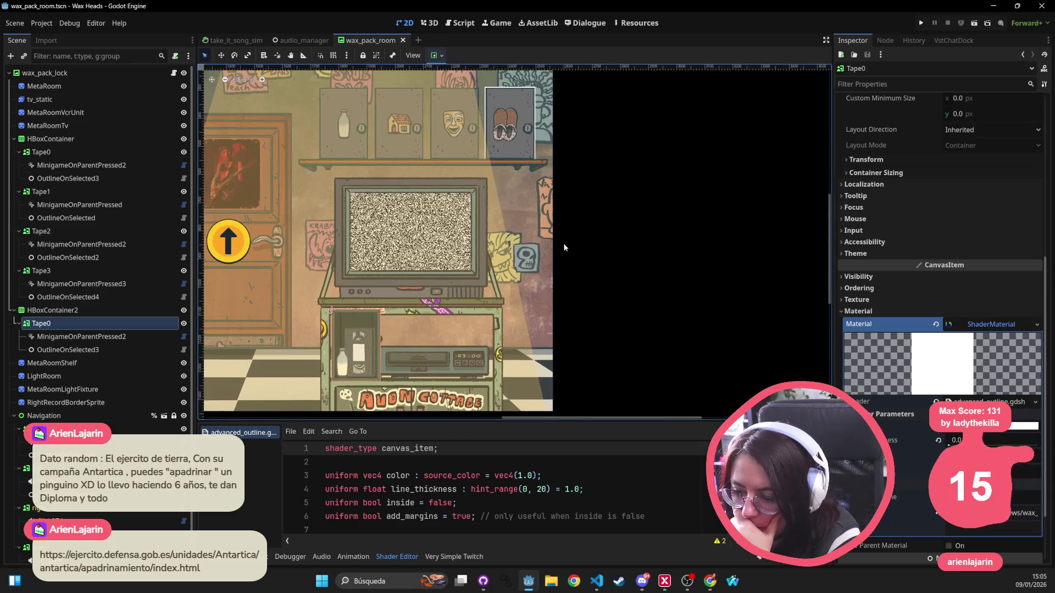
pyautogui.click(105, 275)
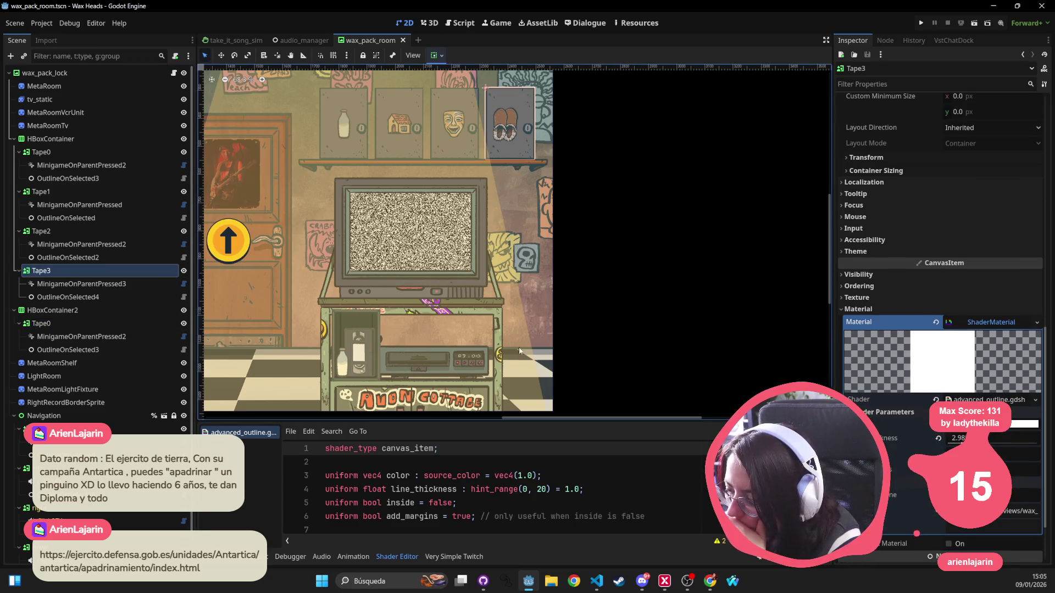
# Test a thicker Tape3 outline, set Line Thickness to 0.0, save, and bring Waterfox forward.
pyautogui.moveTo(961, 442); pyautogui.dragTo(982, 443)
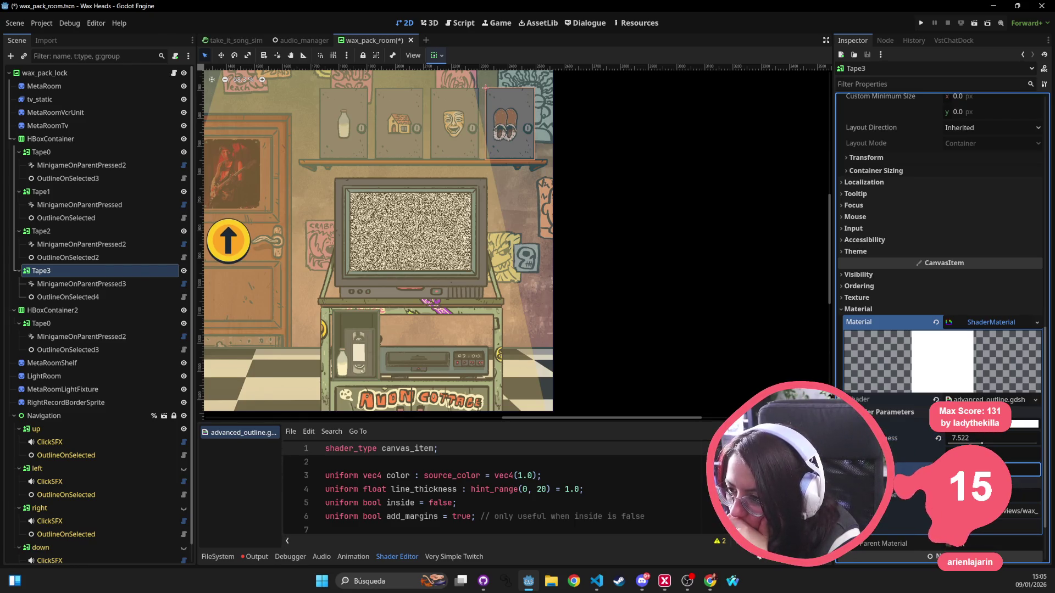
pyautogui.press('Tab')
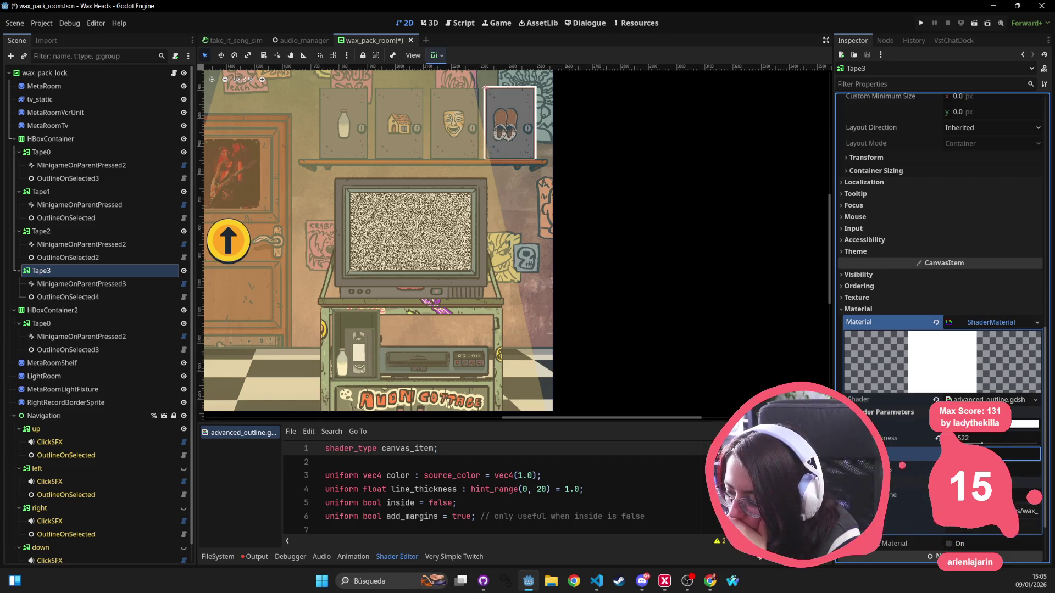
pyautogui.moveTo(954, 435); pyautogui.dragTo(857, 435)
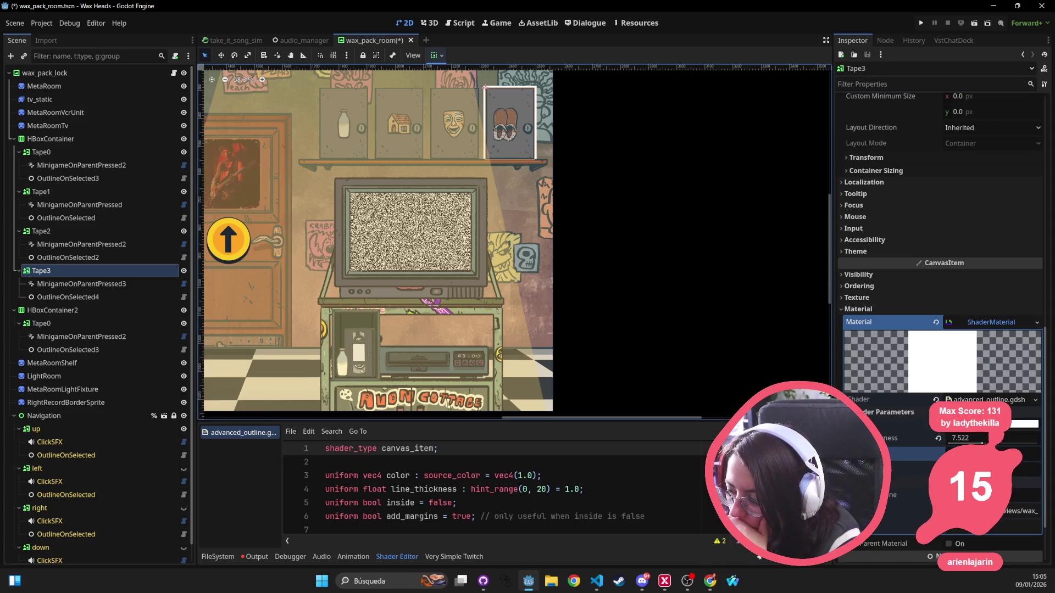
pyautogui.click(665, 253)
pyautogui.hotkey('ctrl', 's')
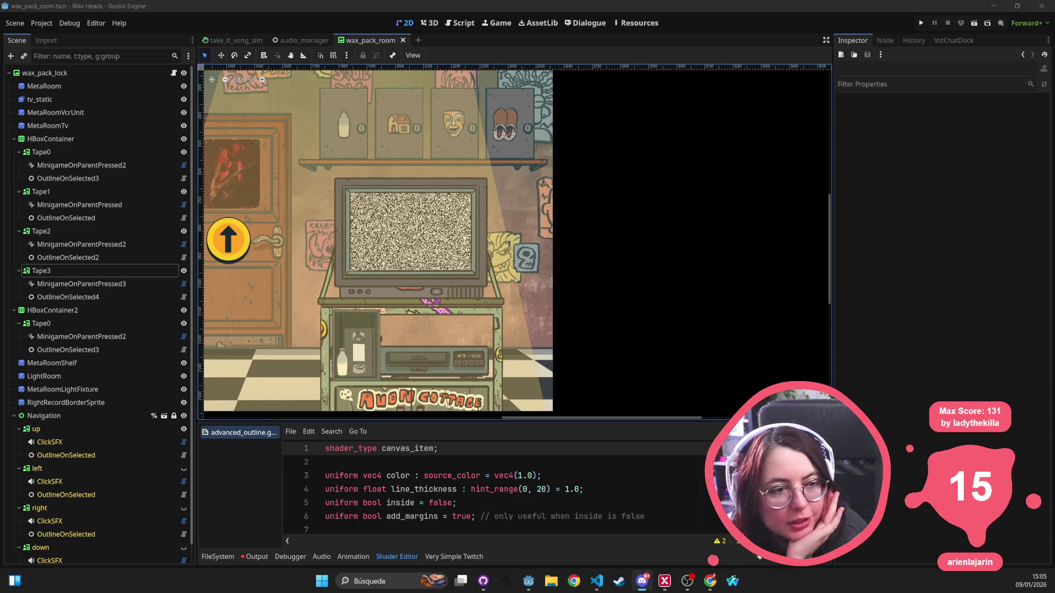
pyautogui.moveTo(596, 580)
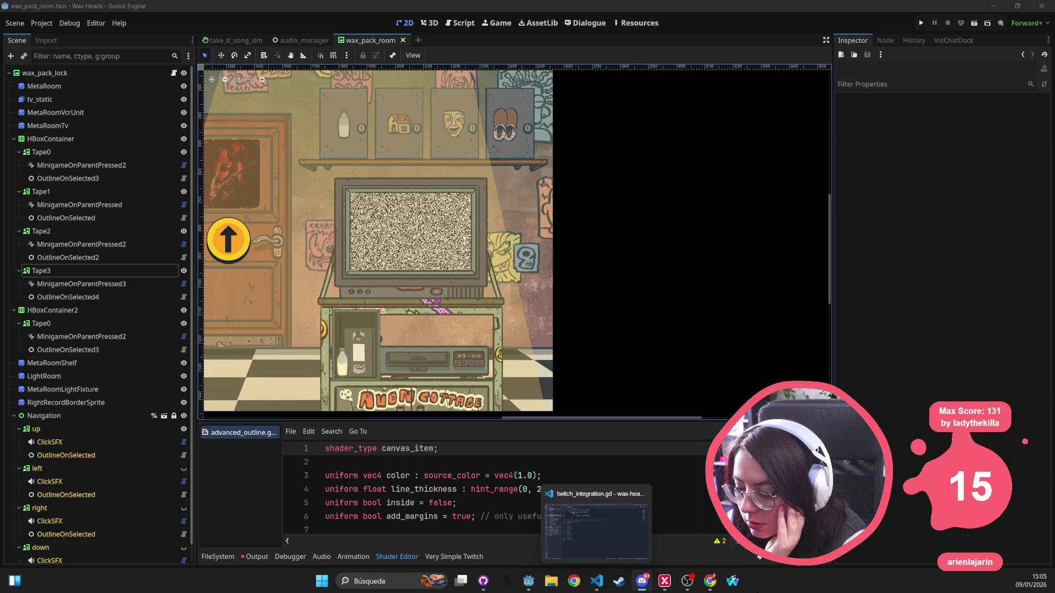
pyautogui.click(687, 581)
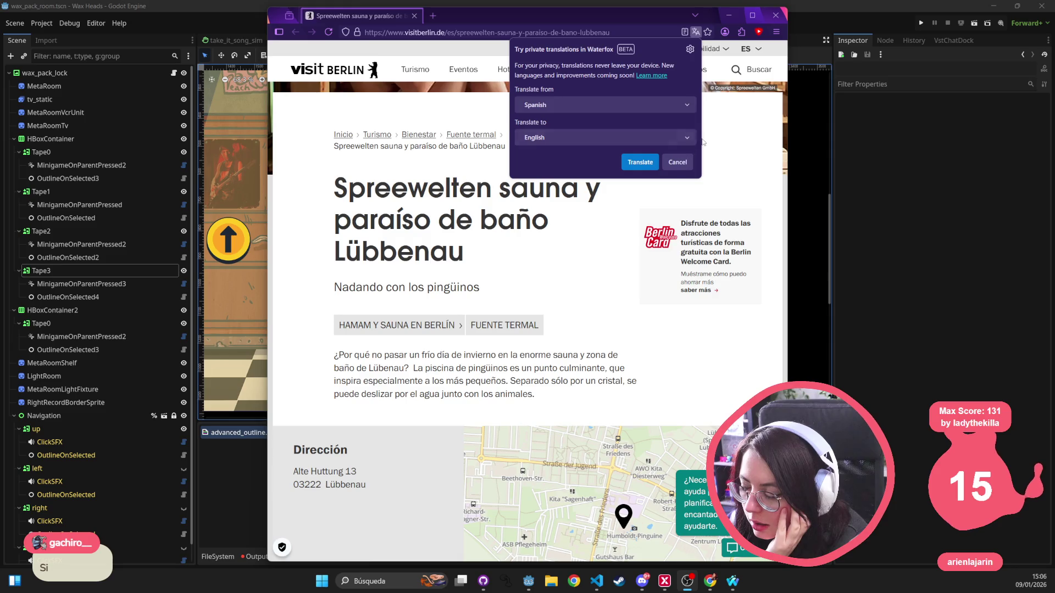
# Close the sauna tab and bypass the certificate warning to load the Campaña Antártica penguin page.
pyautogui.click(679, 163)
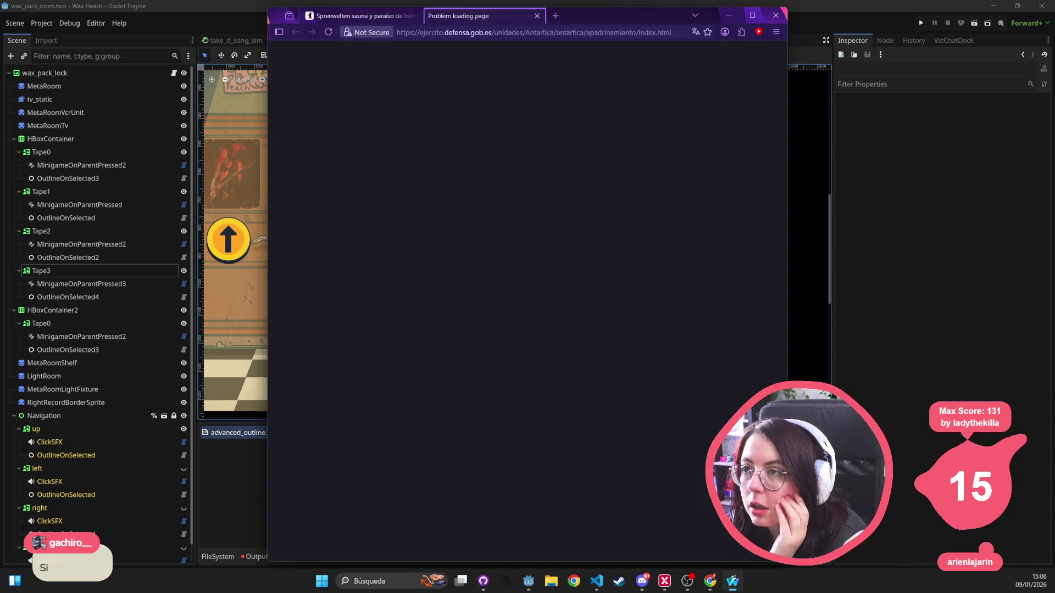
pyautogui.middleClick(362, 18)
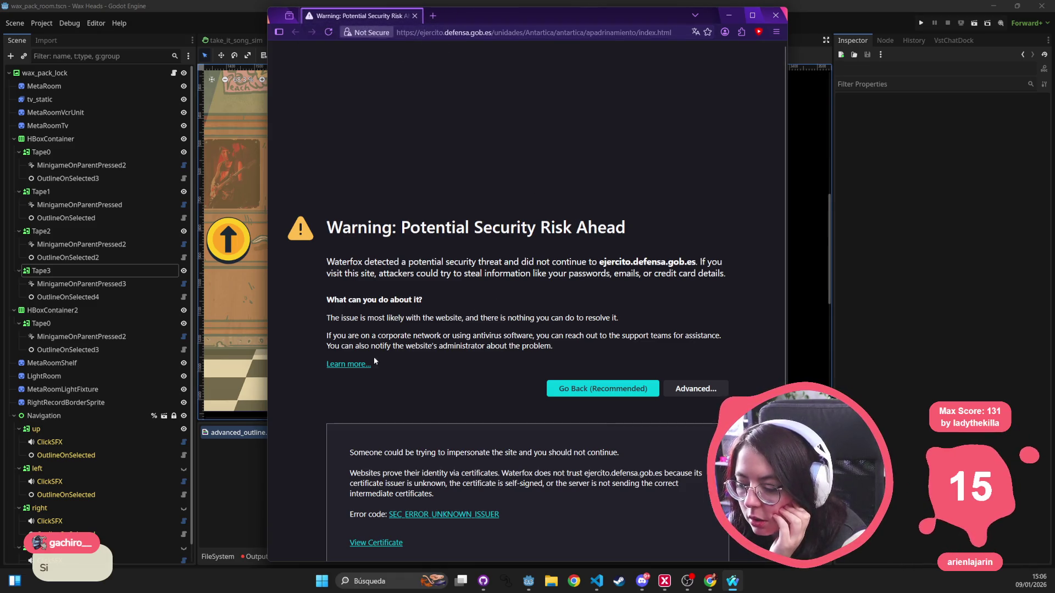
pyautogui.click(349, 365)
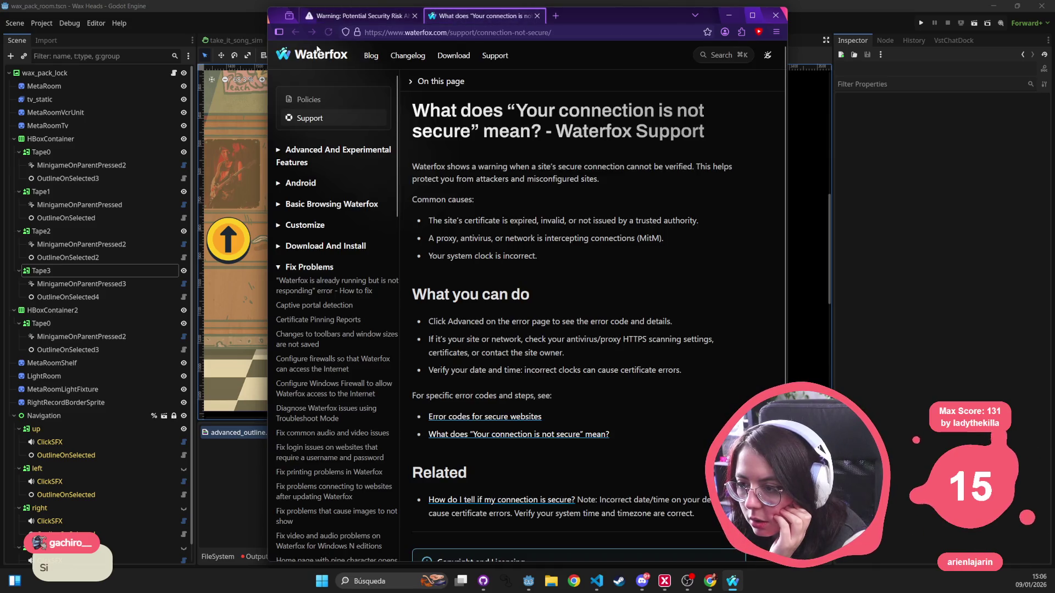
pyautogui.click(362, 15)
pyautogui.middleClick(459, 16)
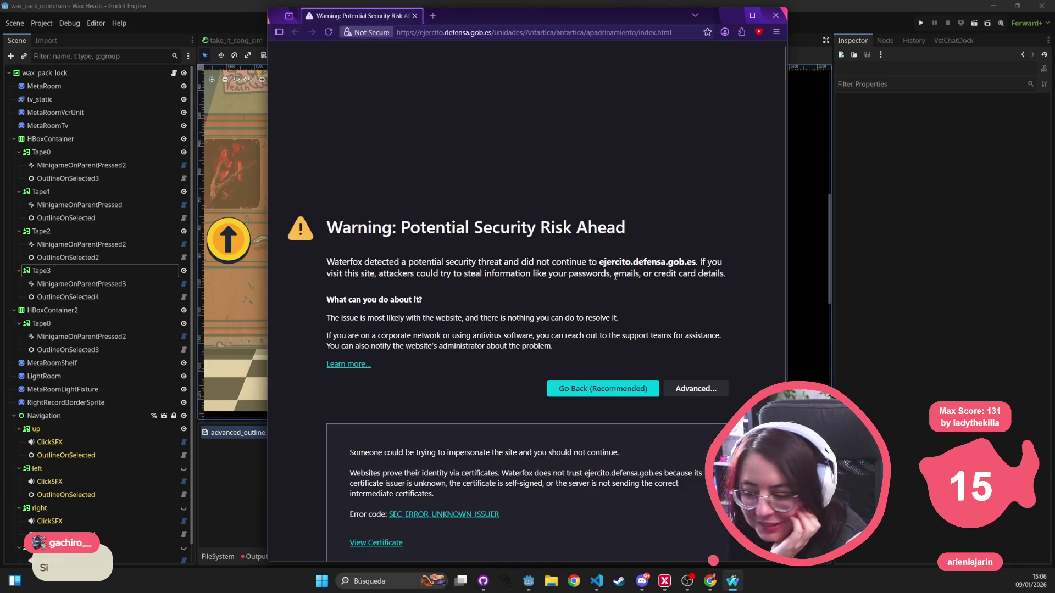
pyautogui.scroll(-1, 628, 343)
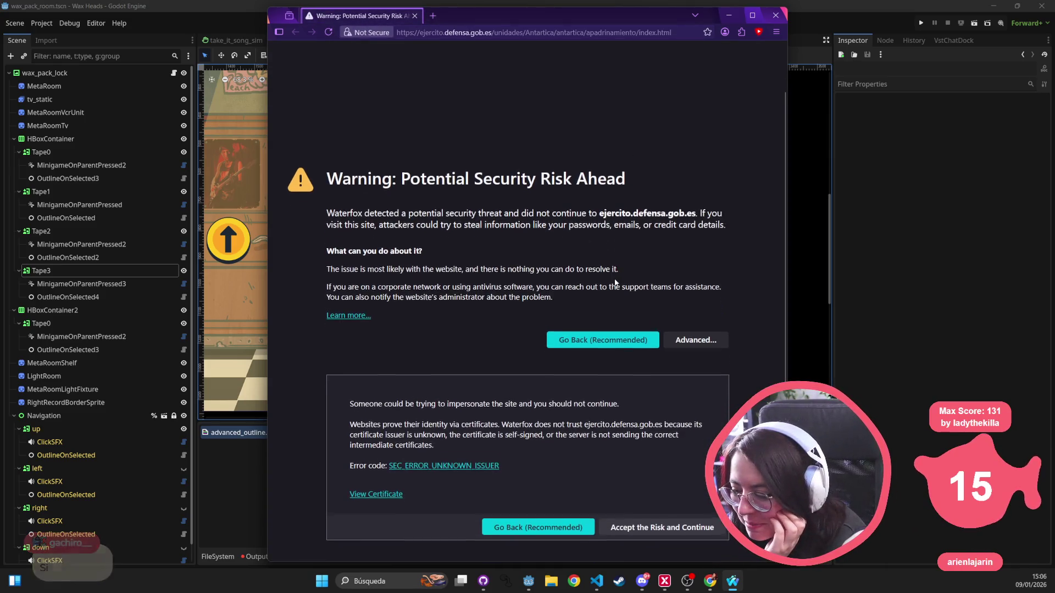
pyautogui.click(695, 336)
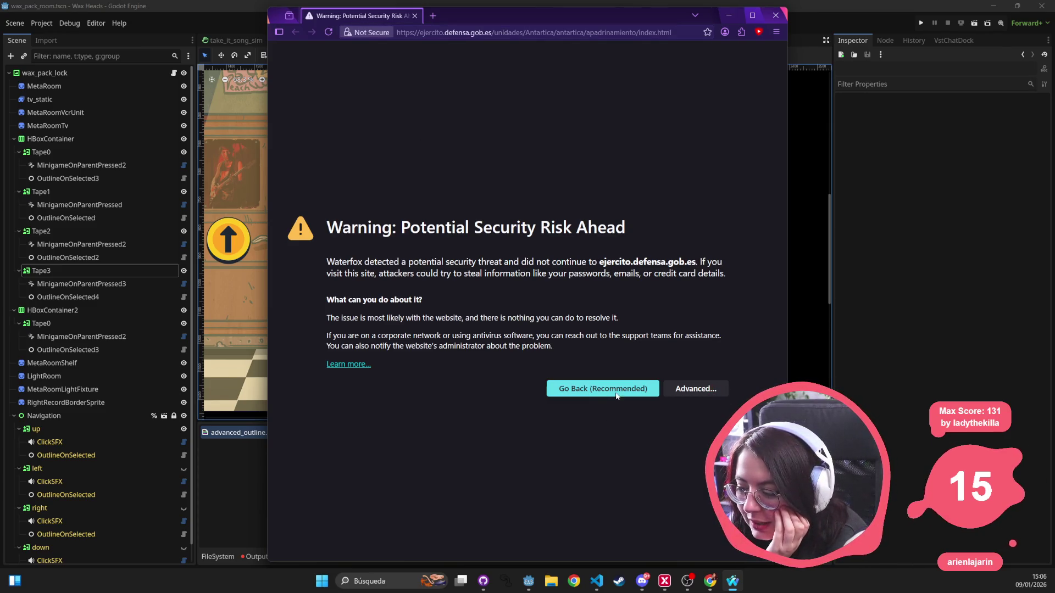
pyautogui.click(343, 364)
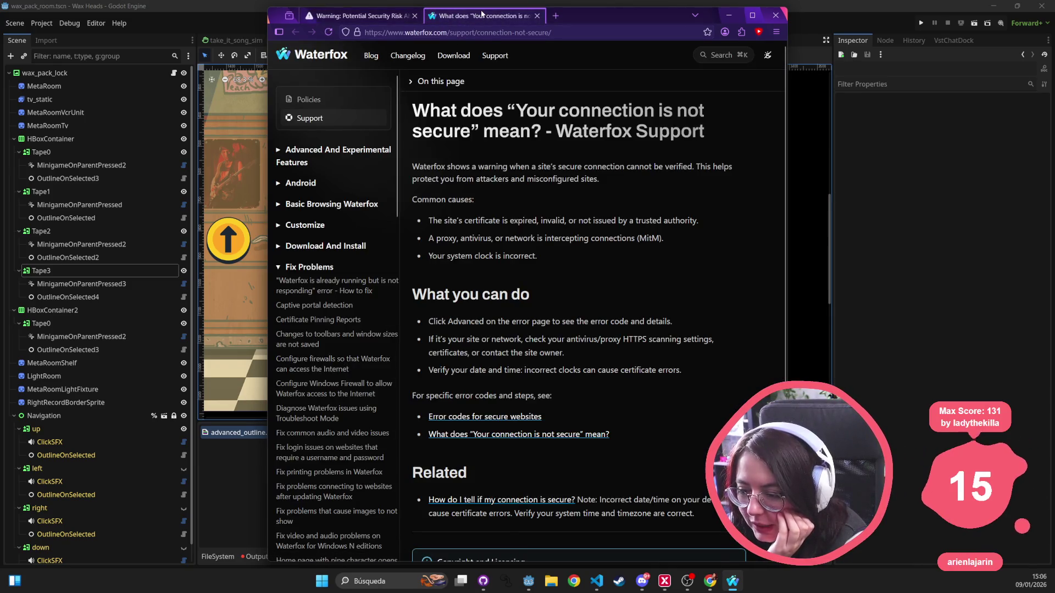
pyautogui.click(537, 16)
pyautogui.click(712, 391)
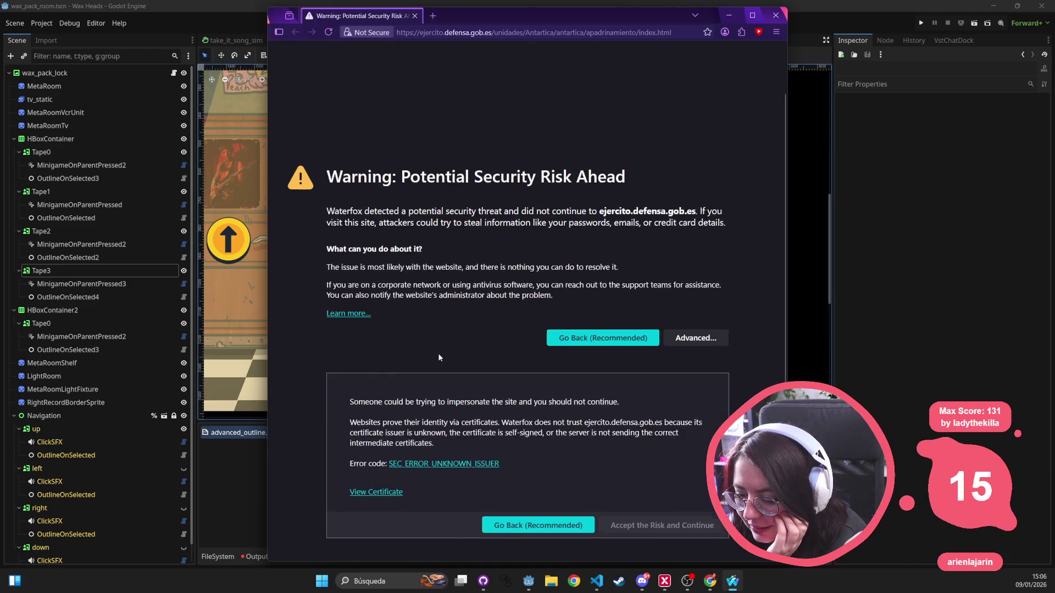
pyautogui.click(624, 526)
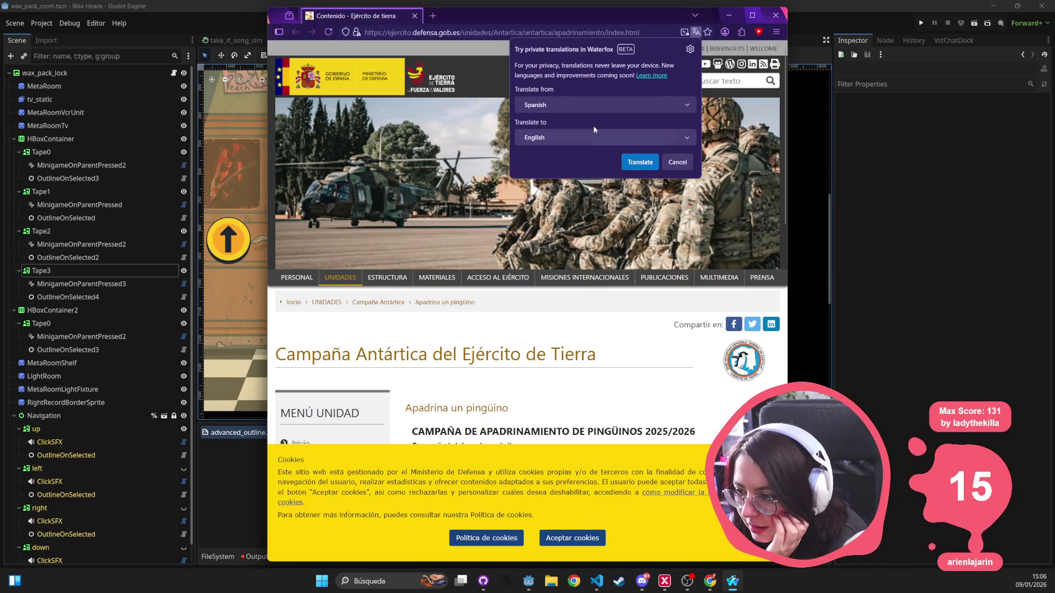
# Stop translation offers for Spanish pages and accept the site's cookies.
pyautogui.click(690, 50)
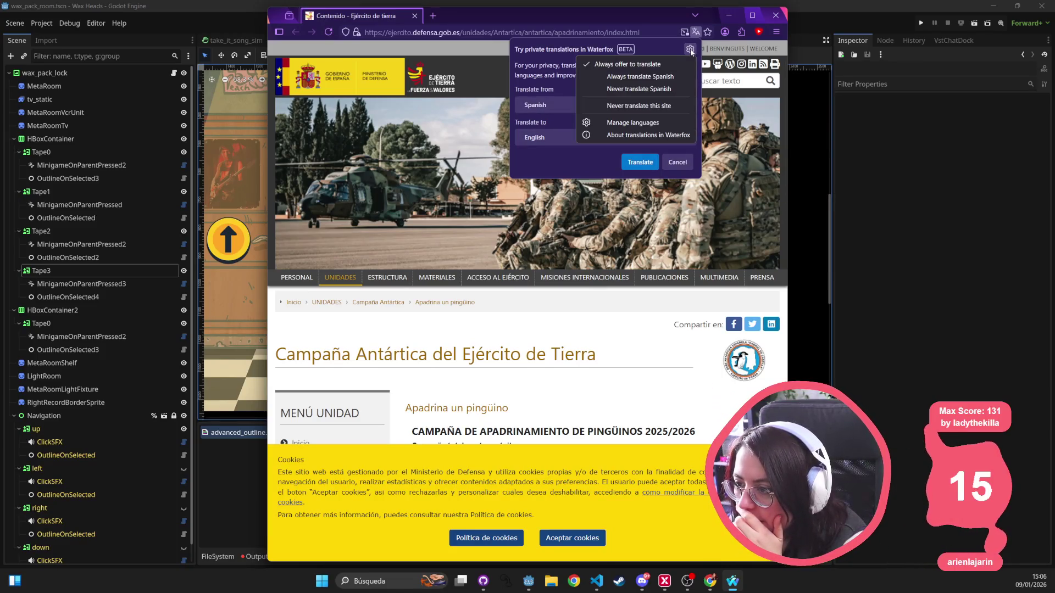
pyautogui.click(656, 95)
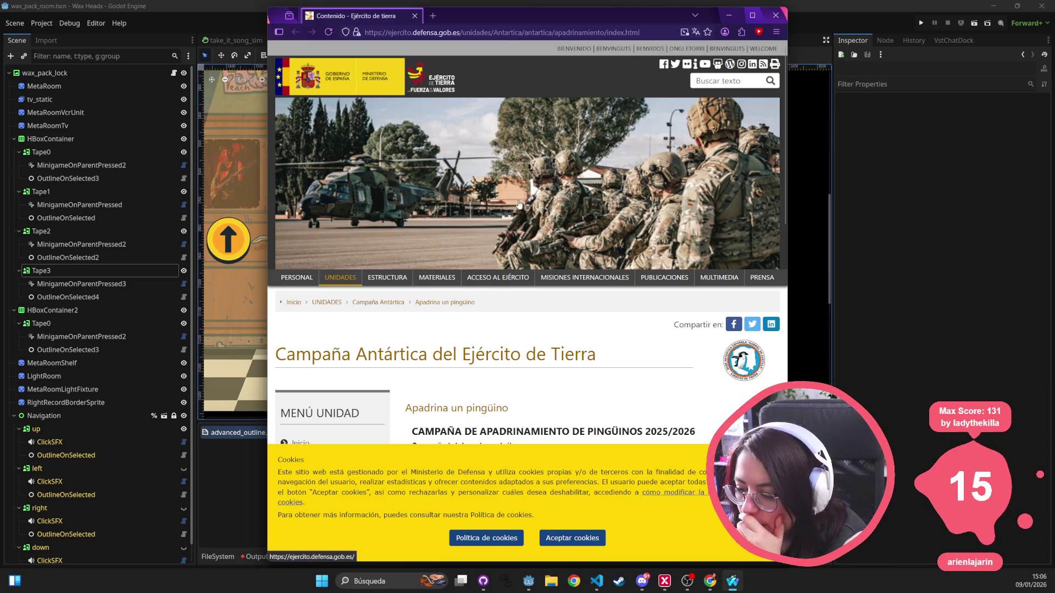
pyautogui.scroll(-2, 430, 515)
pyautogui.click(571, 538)
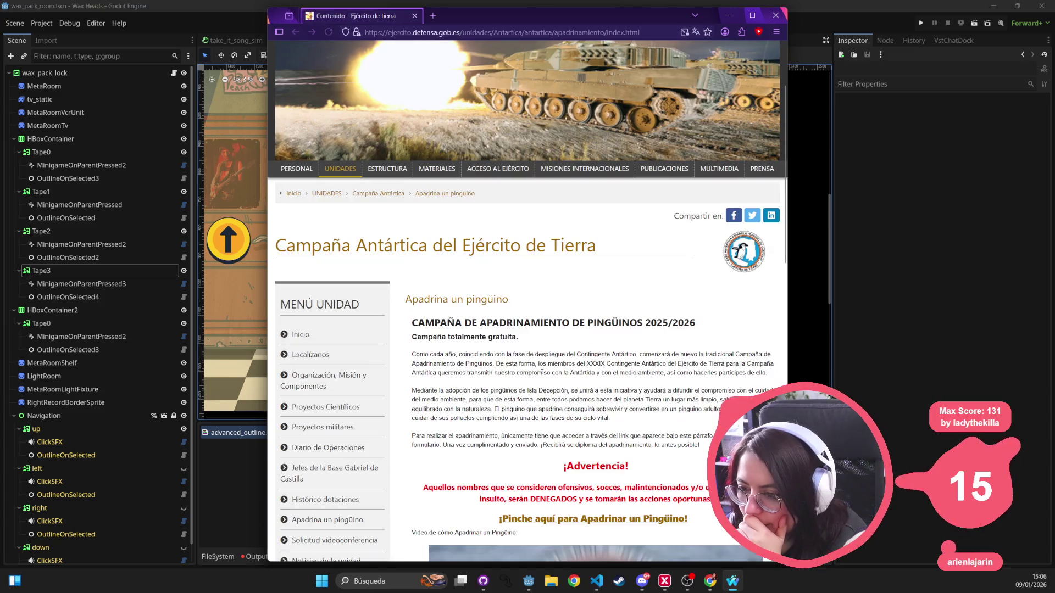
# Browse the Diseños de Diplomas section, highlighting the 2.011-2.012 caption, then return to Godot.
pyautogui.scroll(-2, 571, 538)
pyautogui.scroll(-2, 591, 351)
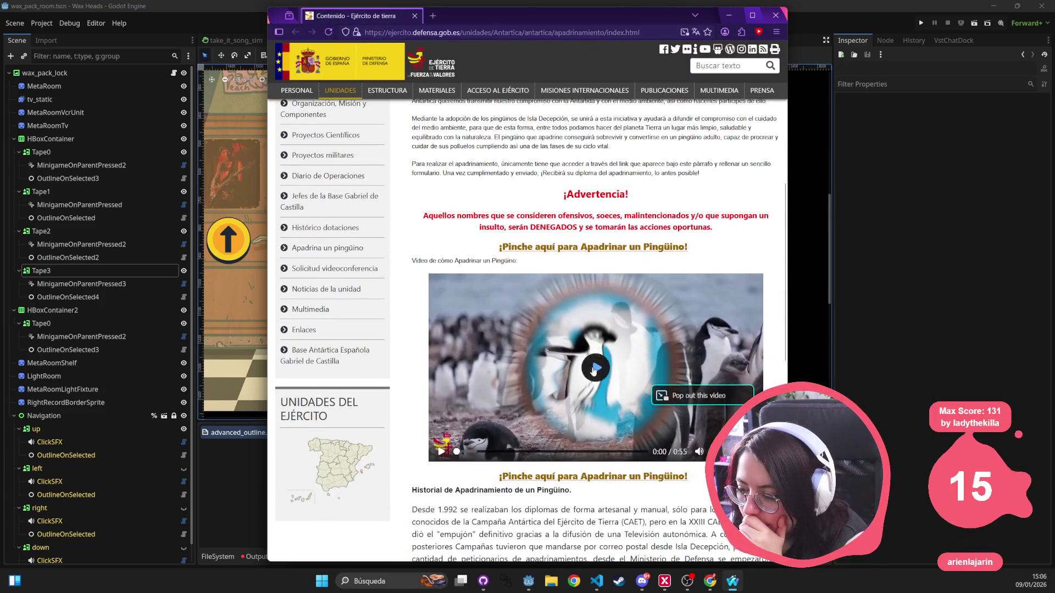
pyautogui.scroll(-3, 590, 352)
pyautogui.scroll(-5, 590, 352)
pyautogui.scroll(2, 546, 281)
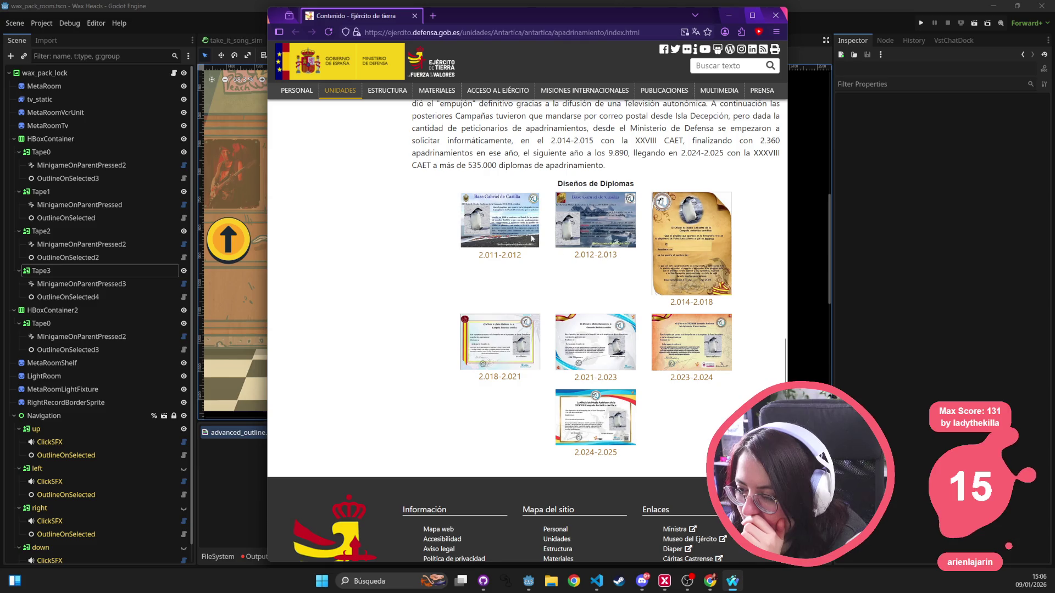
pyautogui.moveTo(480, 254); pyautogui.dragTo(526, 261)
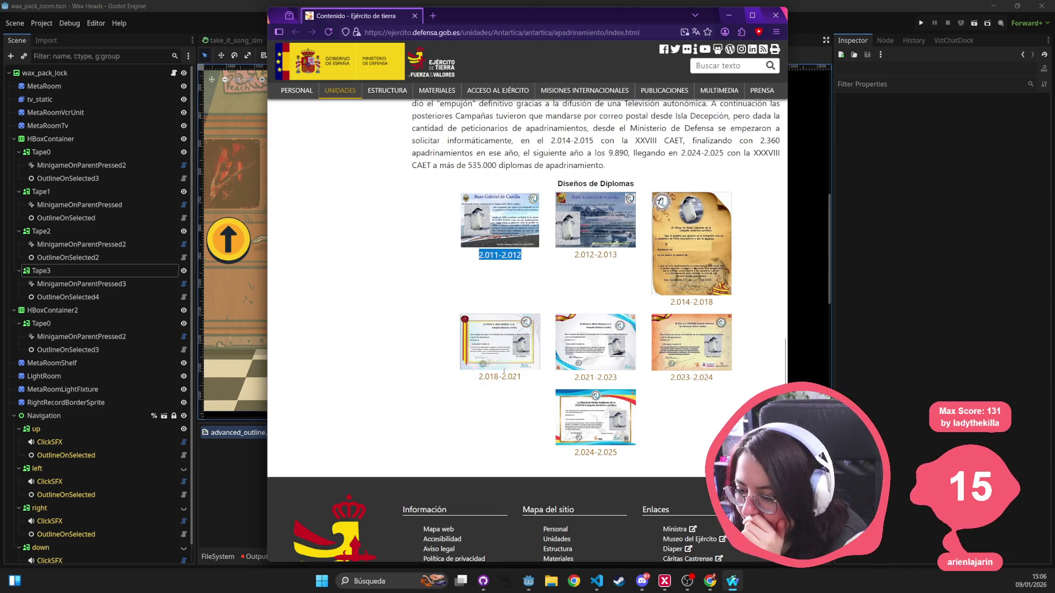
pyautogui.scroll(4, 638, 403)
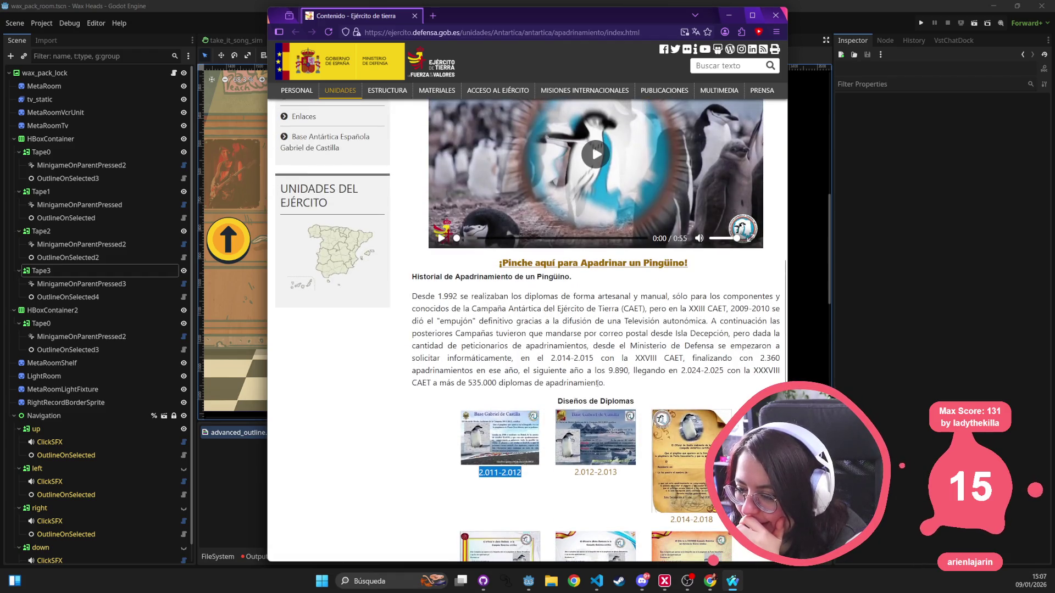
pyautogui.scroll(9, 578, 373)
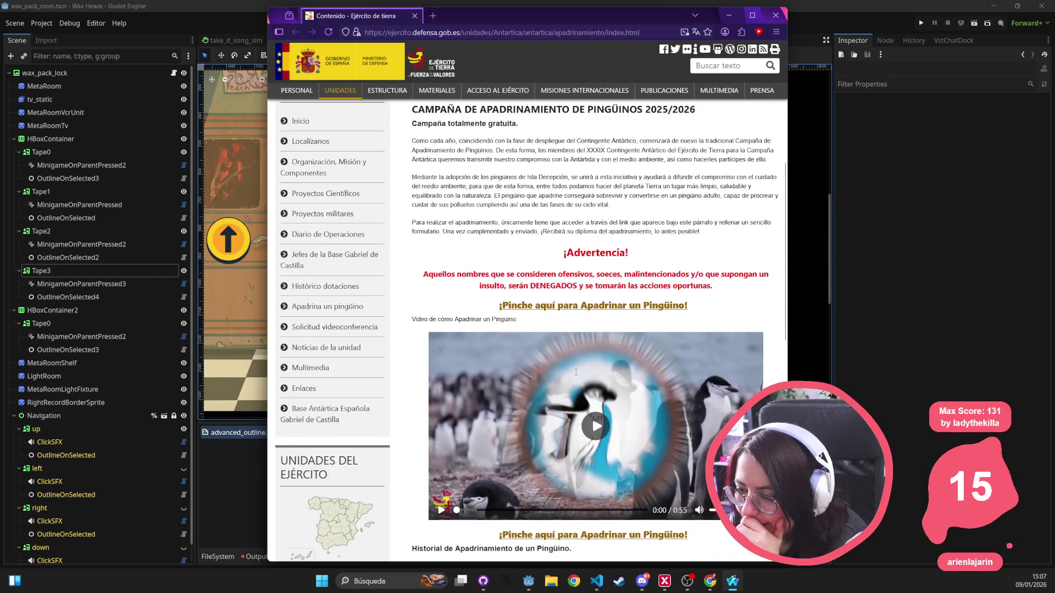
pyautogui.scroll(-11, 566, 364)
pyautogui.scroll(-3, 567, 364)
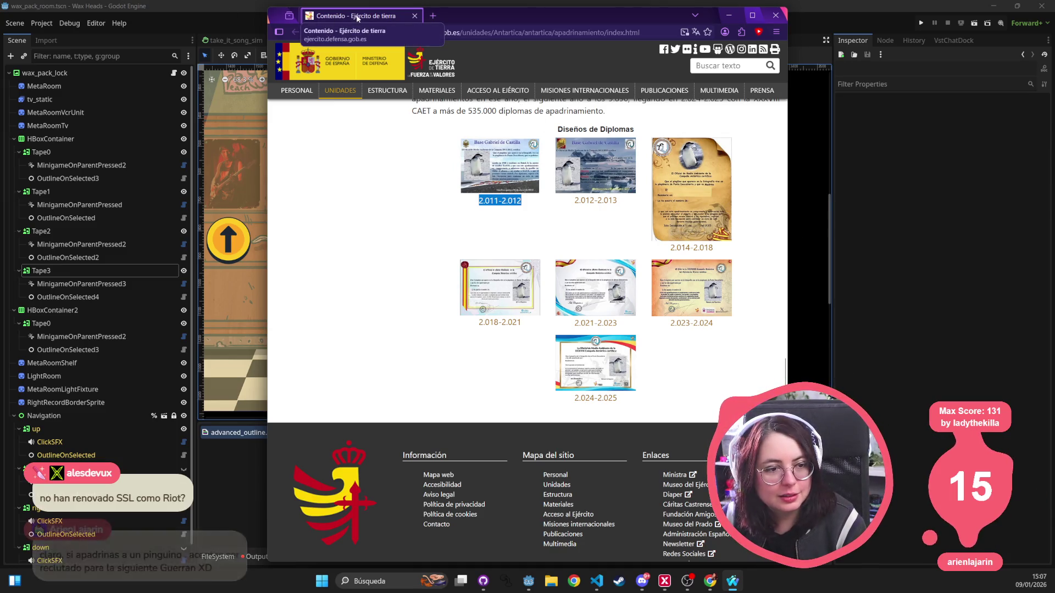
pyautogui.hotkey('alt', 'Tab')
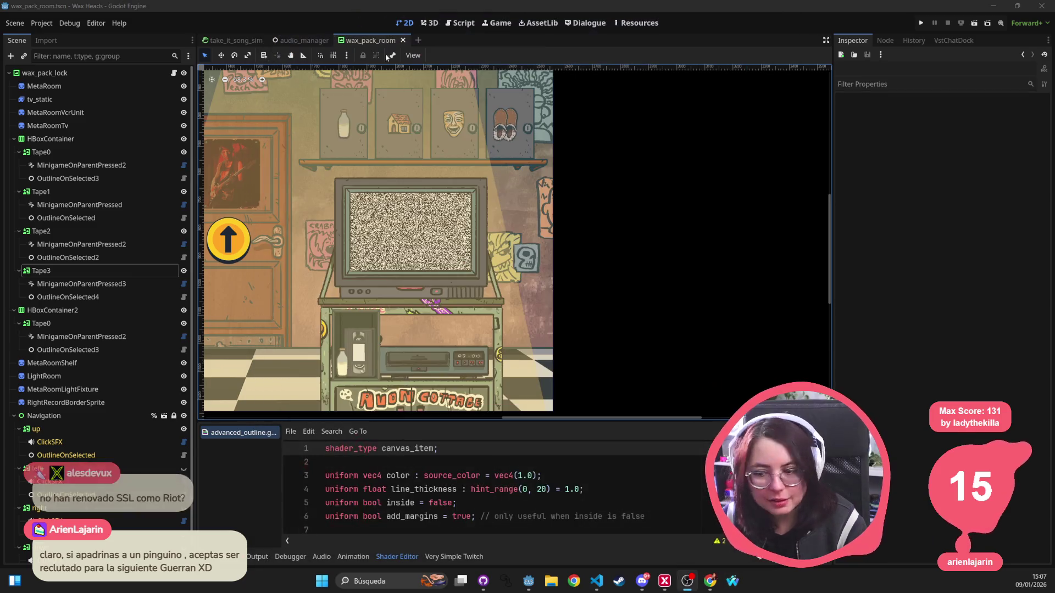
# Save wax_pack_room and switch to the take_it_song_sim scene's takeitsong root node.
pyautogui.scroll(-3, 533, 212)
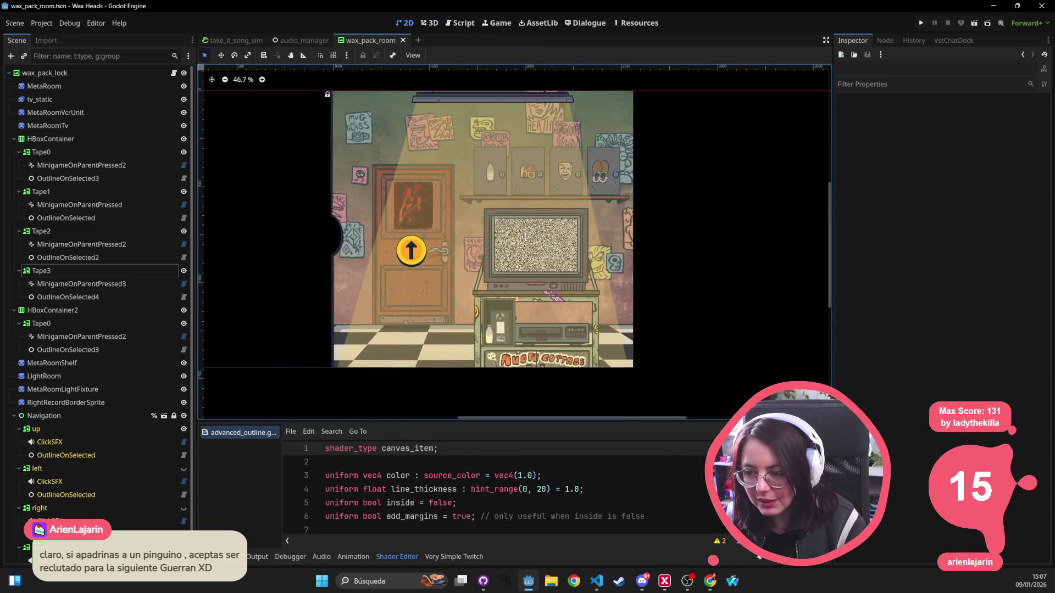
pyautogui.hotkey('ctrl', 's')
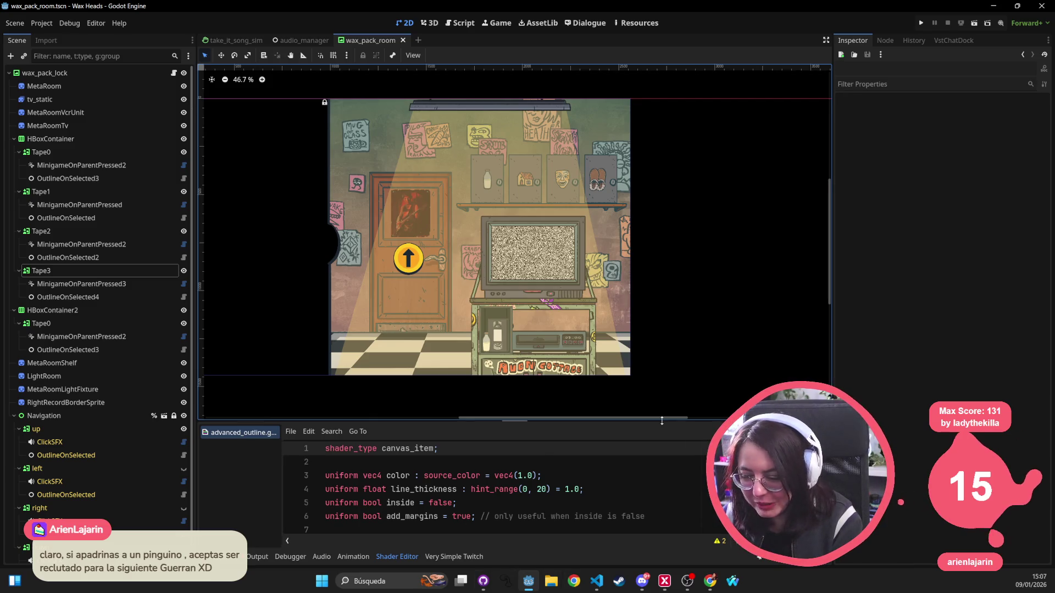
pyautogui.click(44, 73)
pyautogui.click(236, 40)
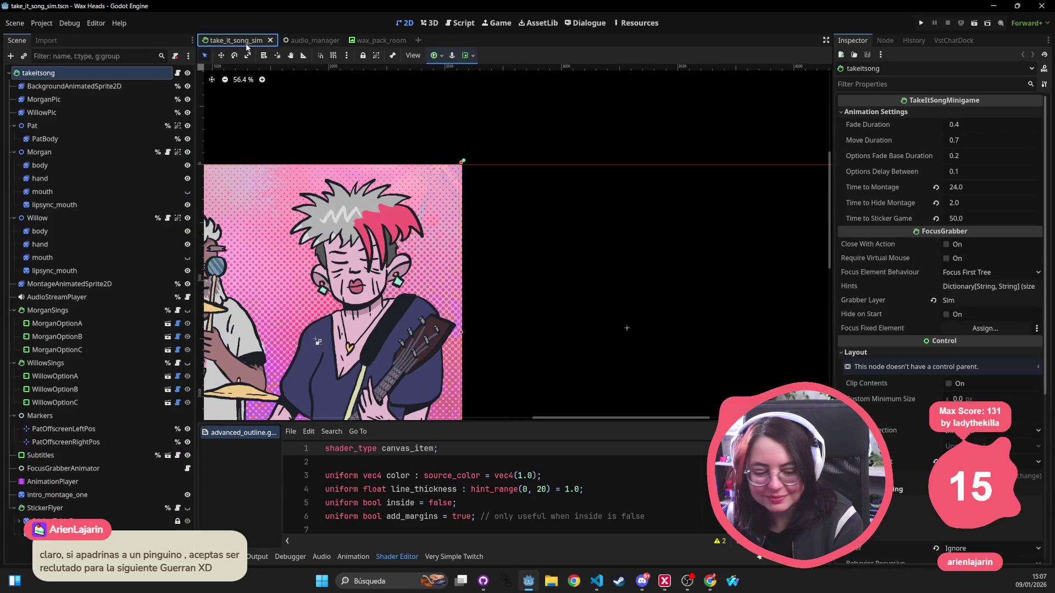
# Run the Wax Heads project and open its in-game developer console.
pyautogui.hscroll(-10, 394, 195)
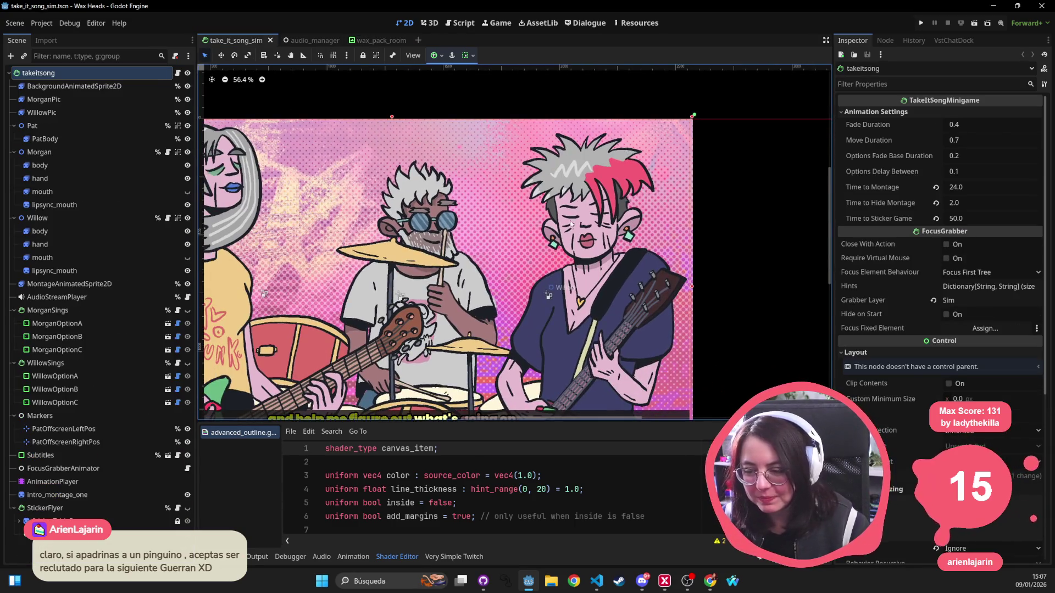
pyautogui.hscroll(-1, 728, 258)
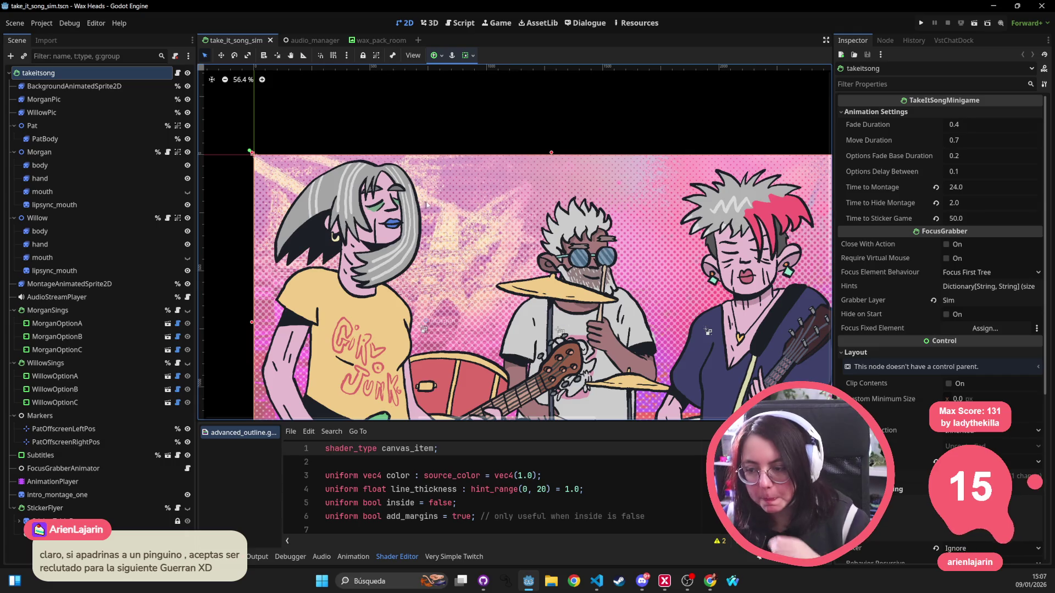
pyautogui.click(921, 22)
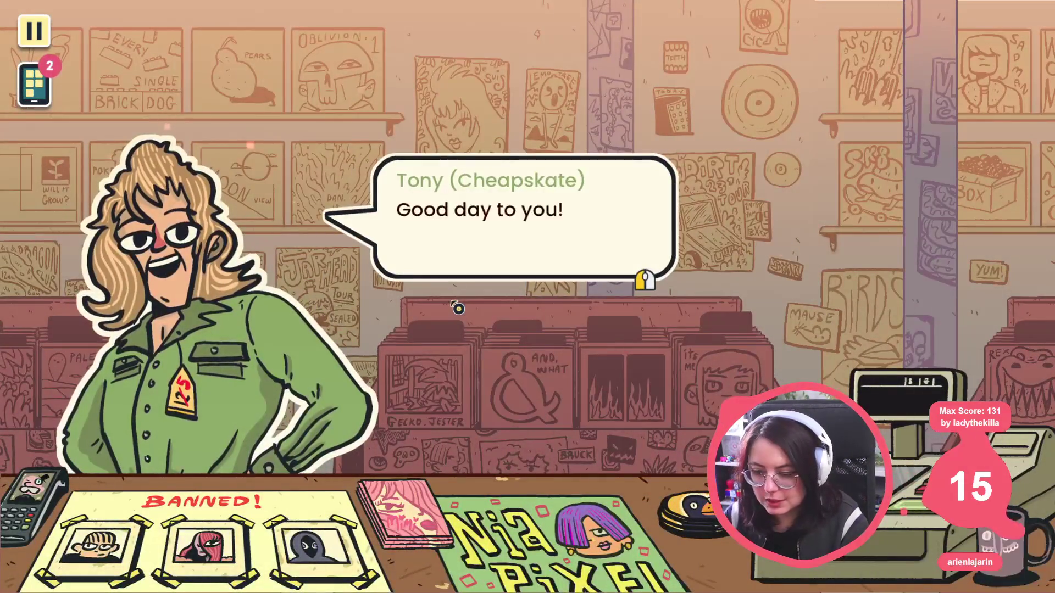
pyautogui.press('`')
# Run the minigame_take_it_song_sim console command to launch the take_it_song minigame.
pyautogui.write('minigame_take_it_song_sim')
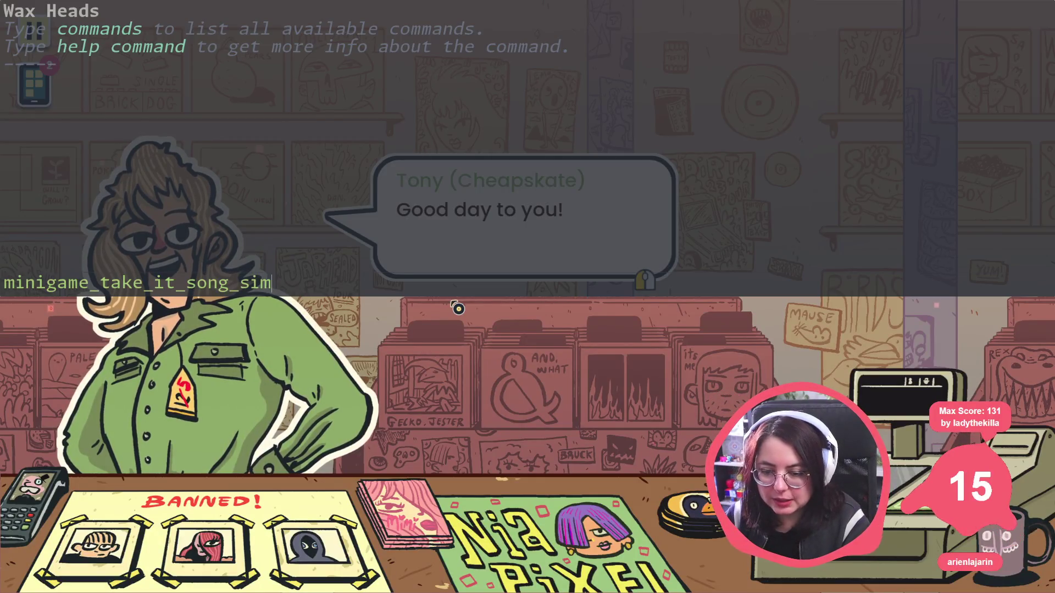
pyautogui.press('Return')
pyautogui.press('`')
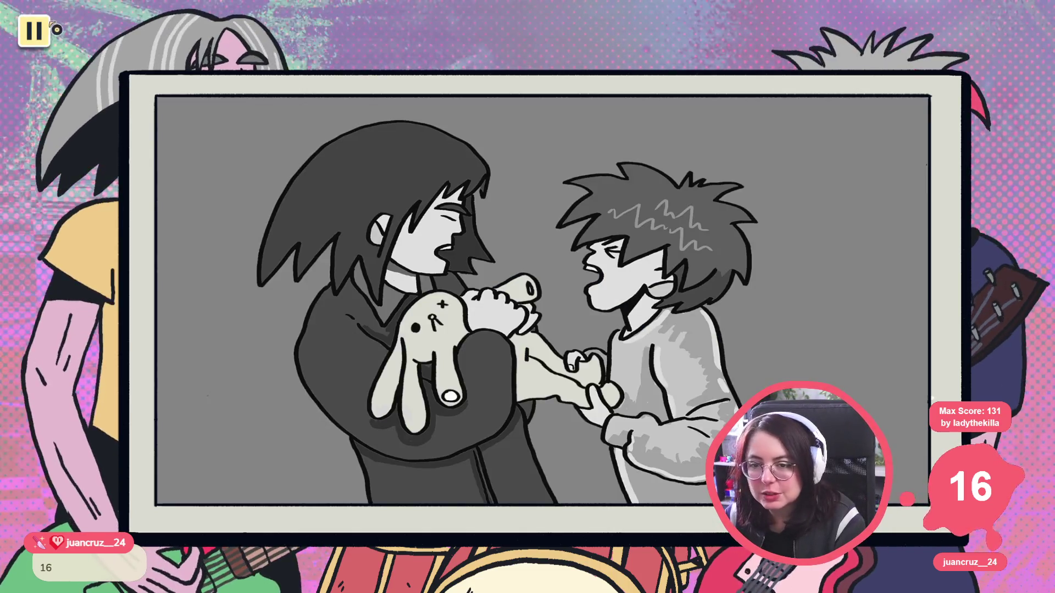
# Raise Master Volume to about 40% in the pause menu's audio settings, then resume.
pyautogui.click(55, 21)
pyautogui.click(528, 219)
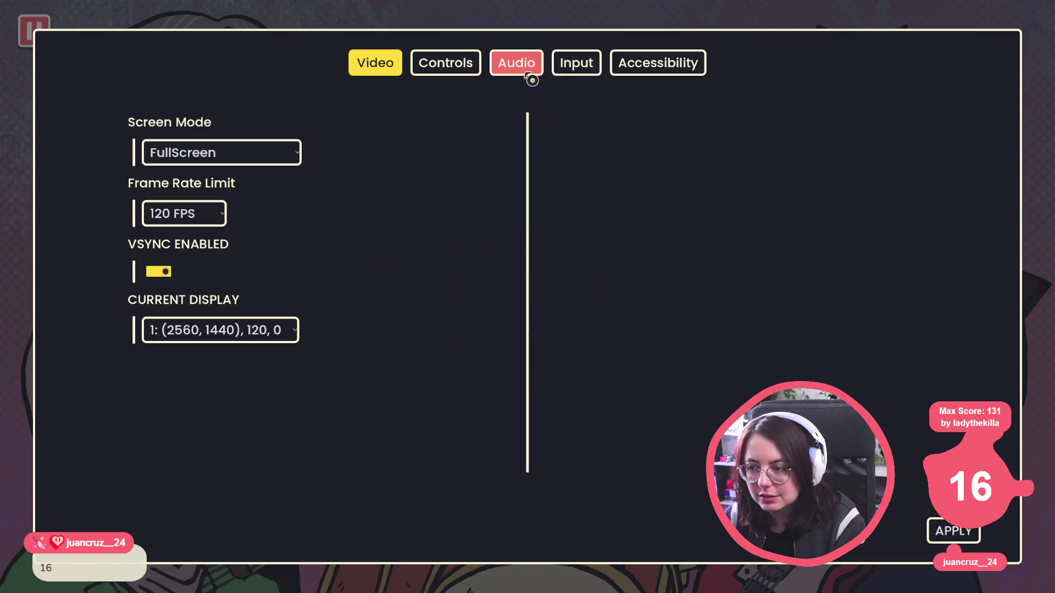
pyautogui.click(541, 64)
pyautogui.moveTo(163, 153); pyautogui.dragTo(289, 152)
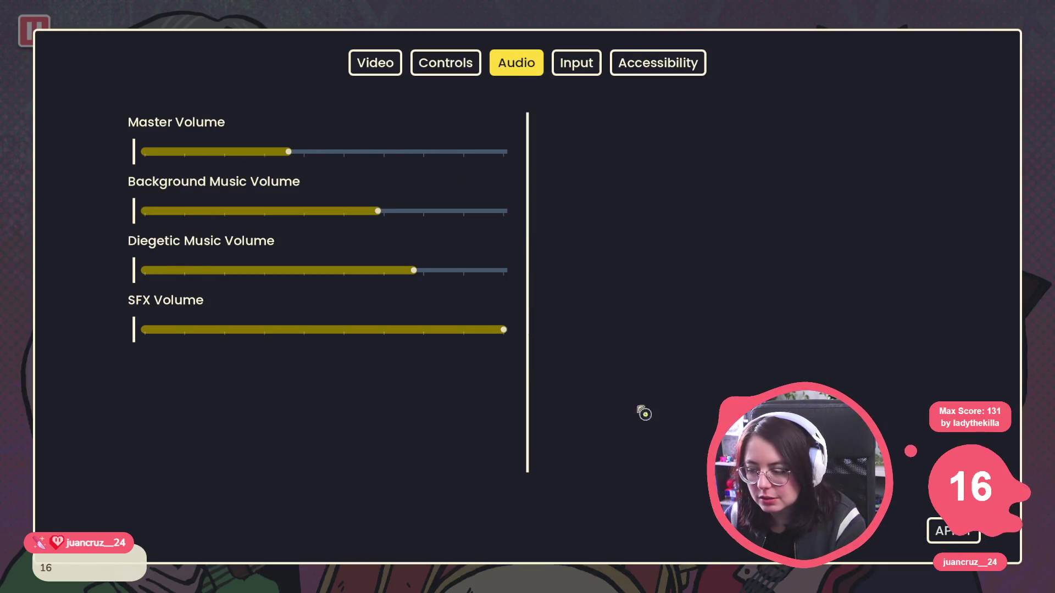
pyautogui.click(913, 533)
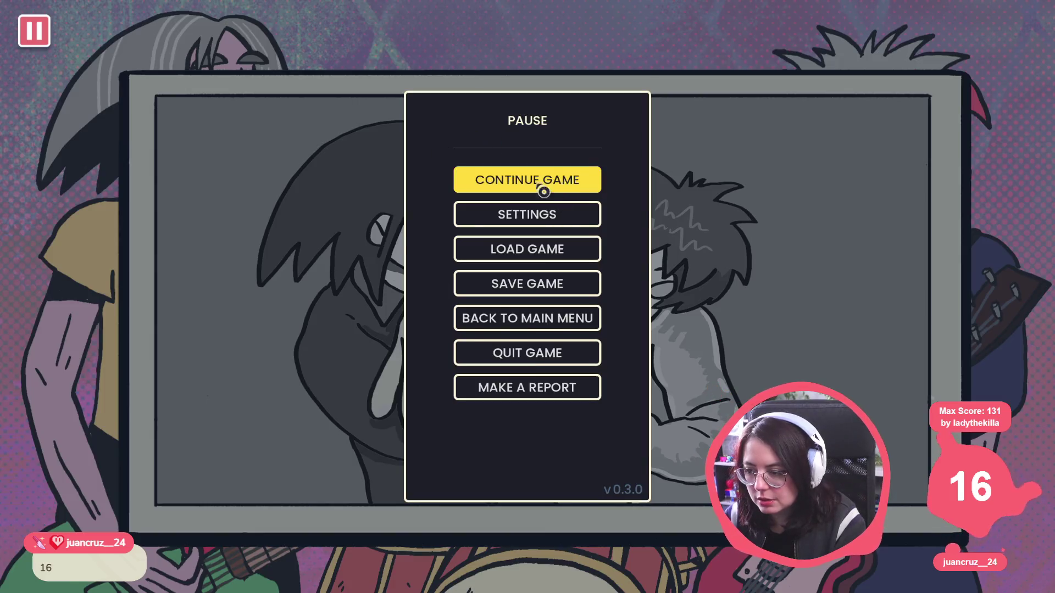
pyautogui.click(558, 180)
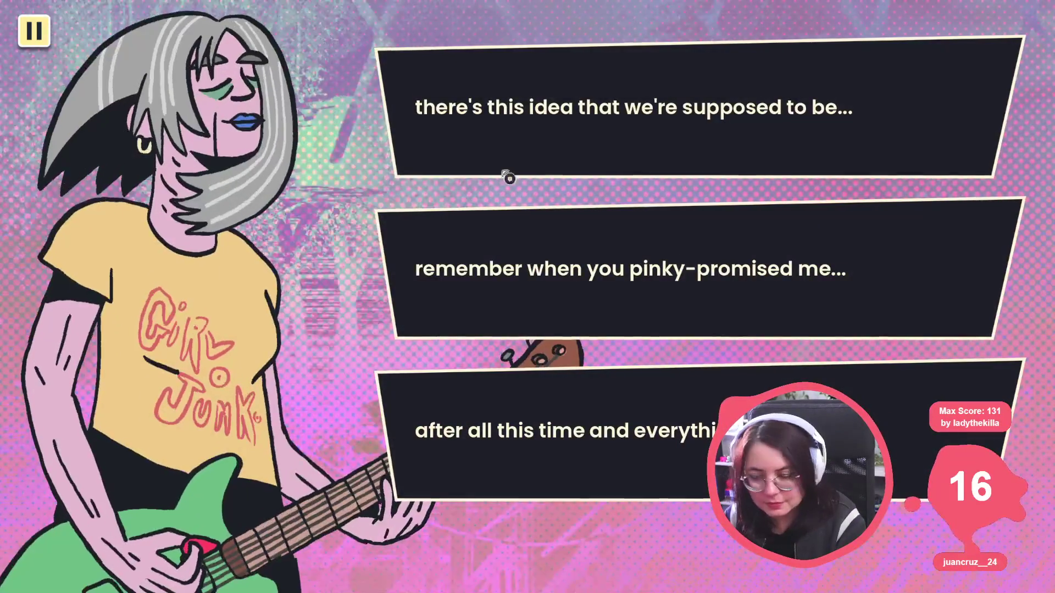
# Pick the third lyric line, then quit the running game and confirm with YES.
pyautogui.click(570, 415)
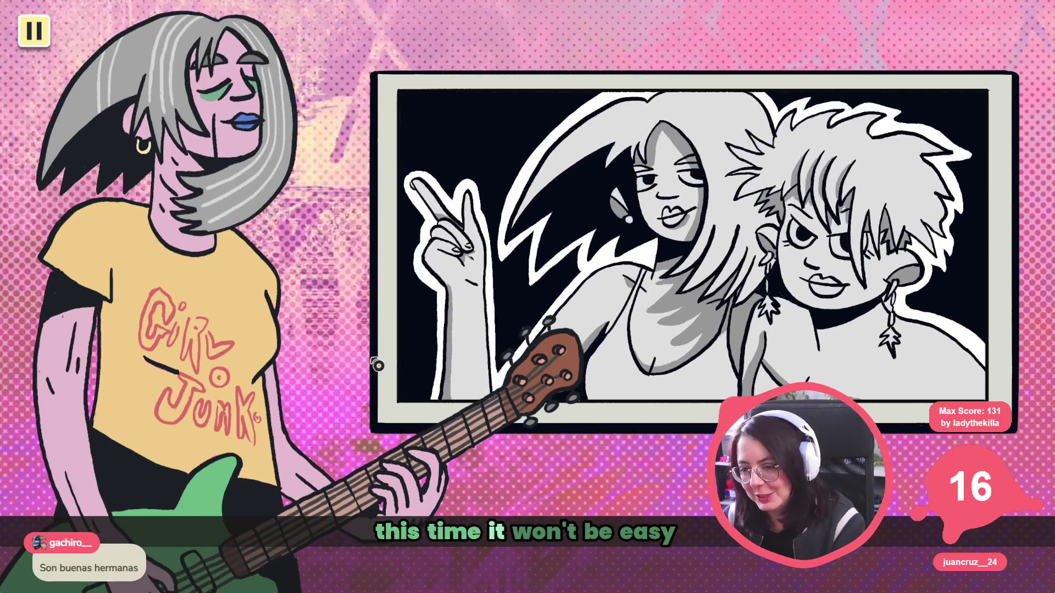
pyautogui.press('Escape')
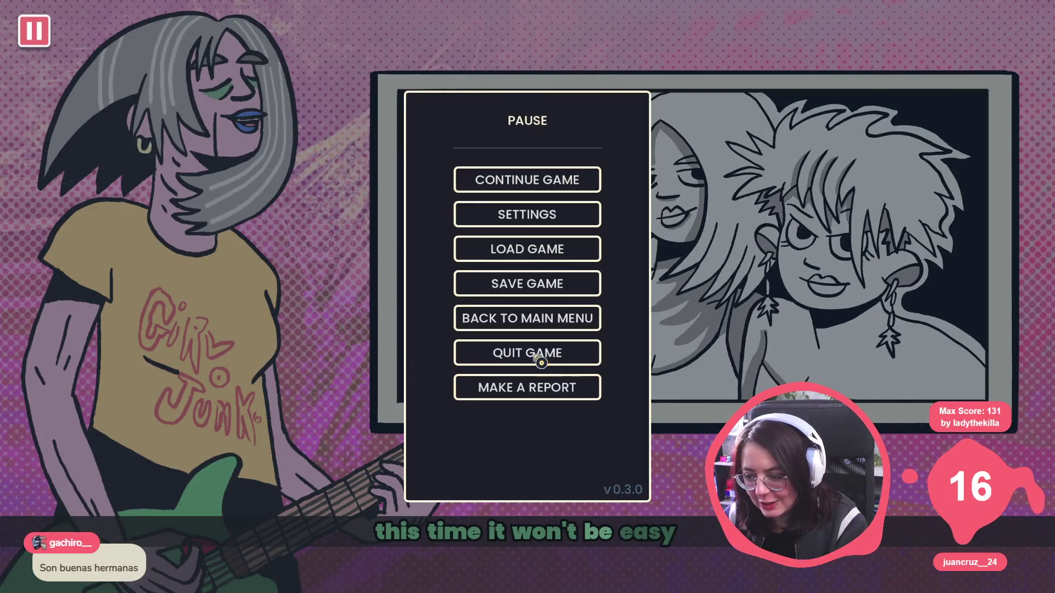
pyautogui.click(541, 360)
pyautogui.click(421, 314)
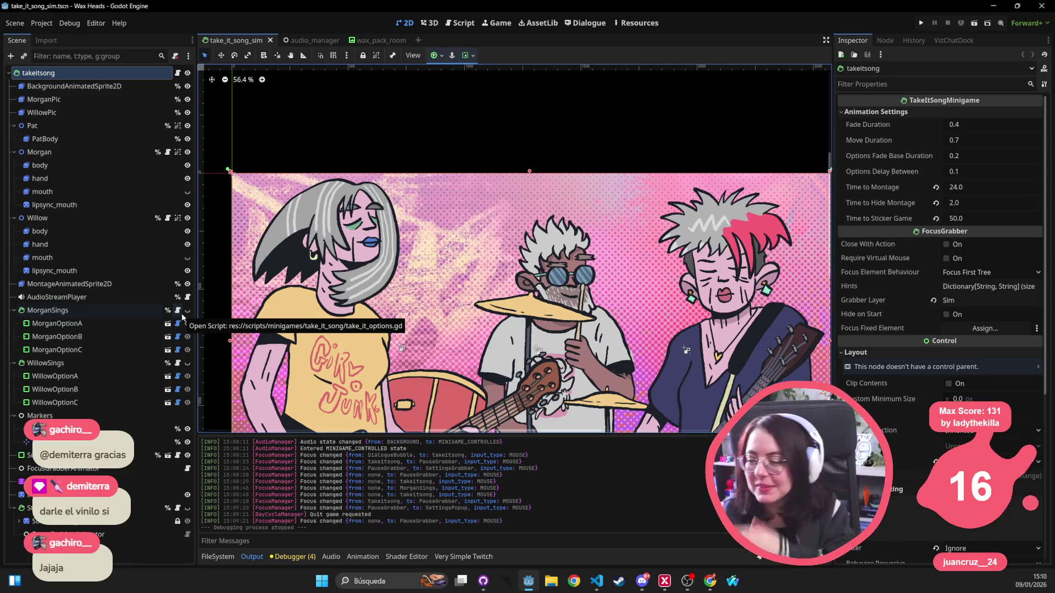
pyautogui.scroll(-2, 794, 235)
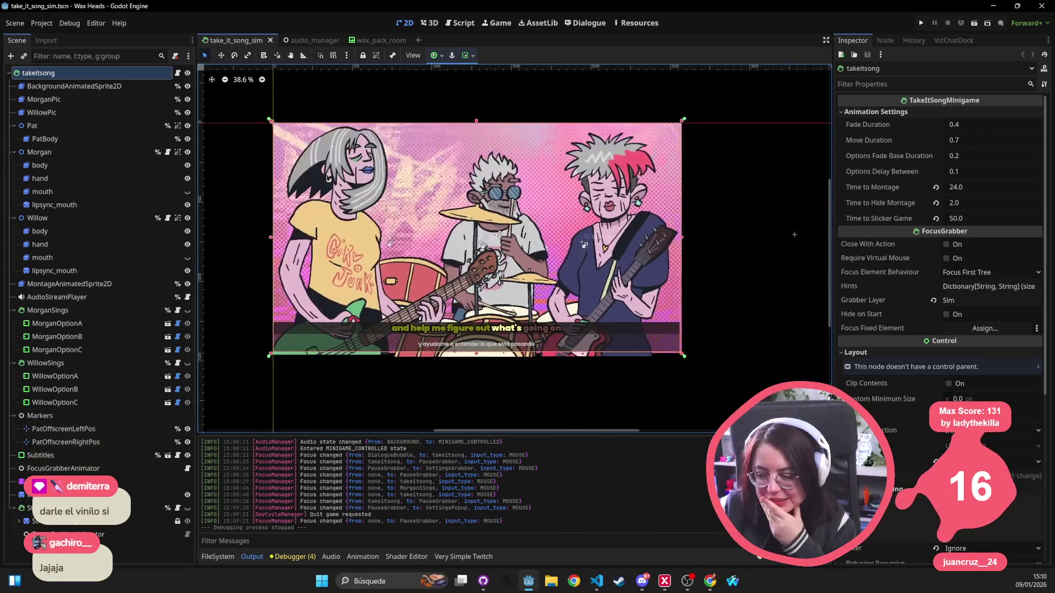
pyautogui.moveTo(795, 235); pyautogui.dragTo(831, 247)
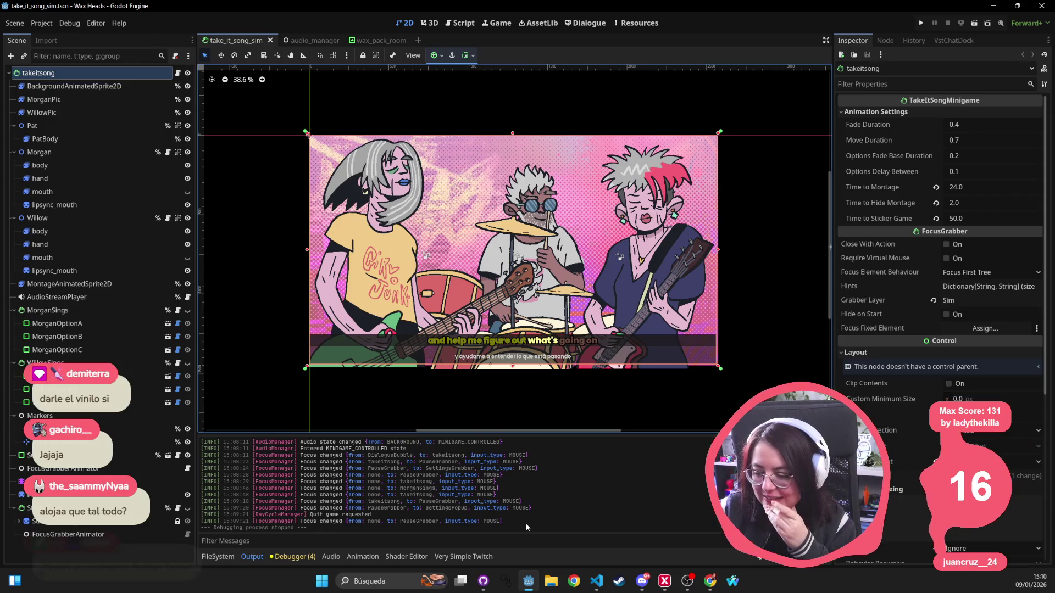
pyautogui.moveTo(530, 507)
pyautogui.mouseDown()
pyautogui.moveTo(203, 495)
pyautogui.moveTo(201, 475)
pyautogui.moveTo(161, 454)
pyautogui.mouseUp()
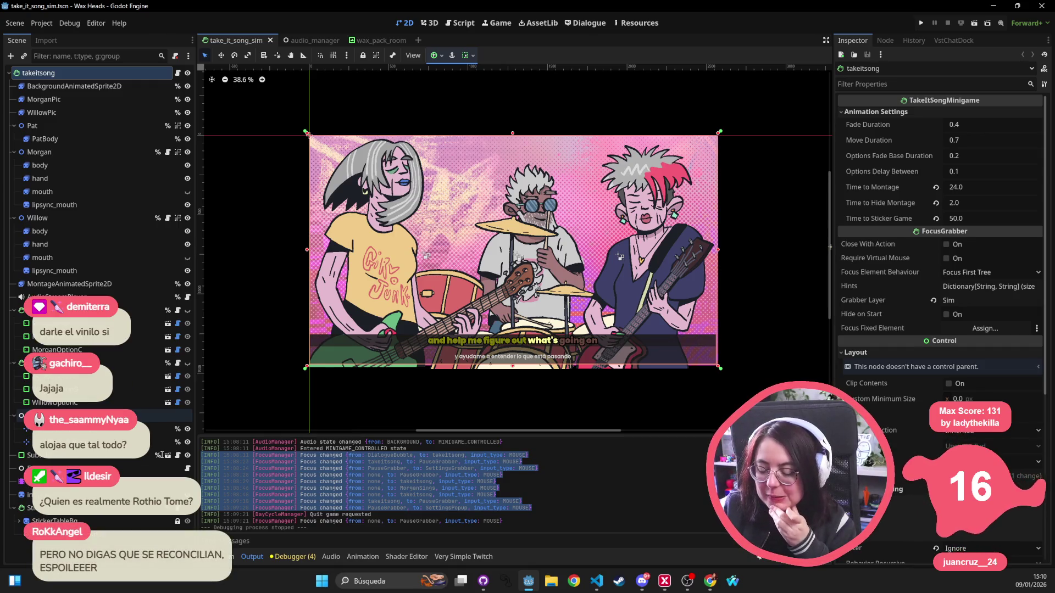
pyautogui.hscroll(2, 515, 249)
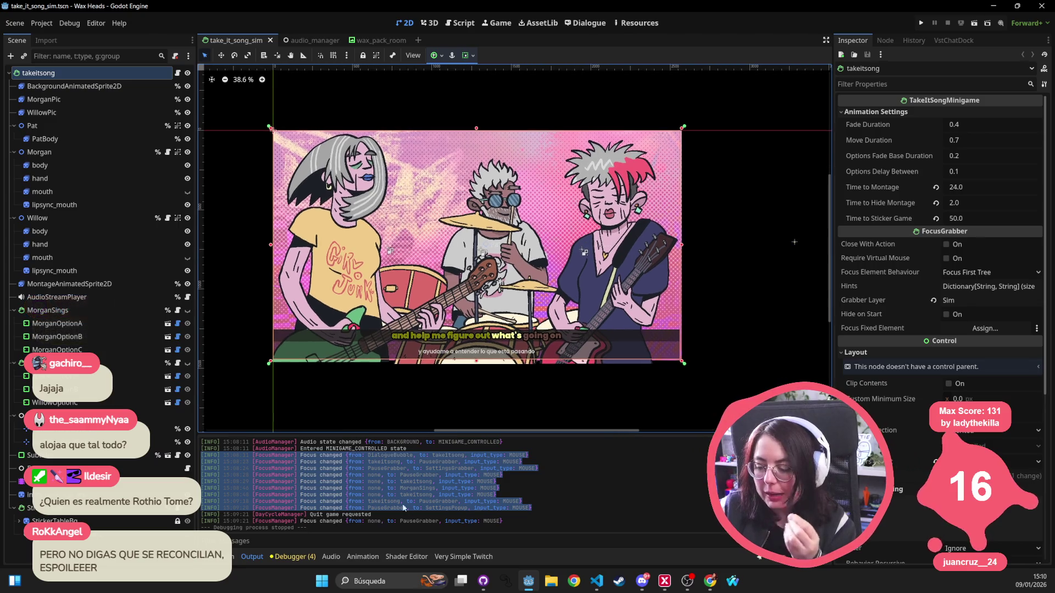
# Launch Obsidian and move the 'allow triggers as buttons' card from DOING back to TODO.
pyautogui.click(396, 576)
pyautogui.write('kan')
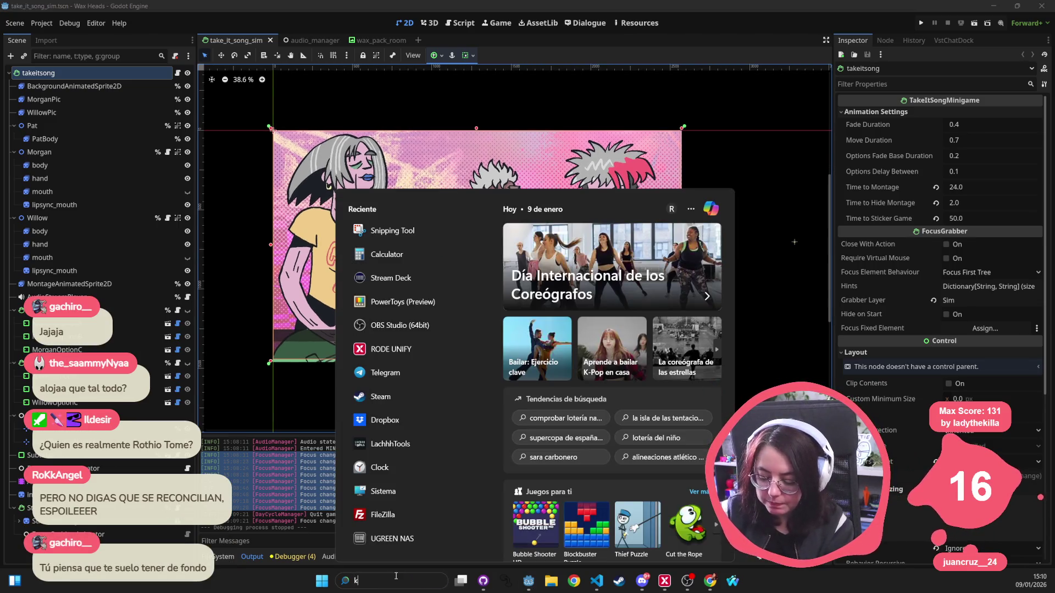
pyautogui.press('BackSpace')
pyautogui.press('BackSpace')
pyautogui.press('BackSpace')
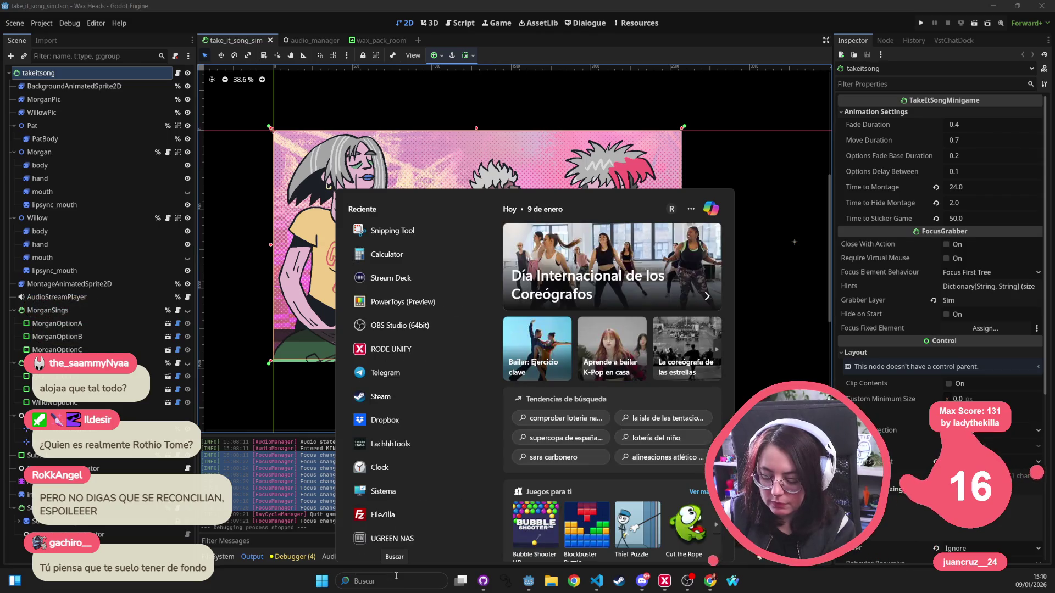
pyautogui.write('obsidi')
pyautogui.press('Escape')
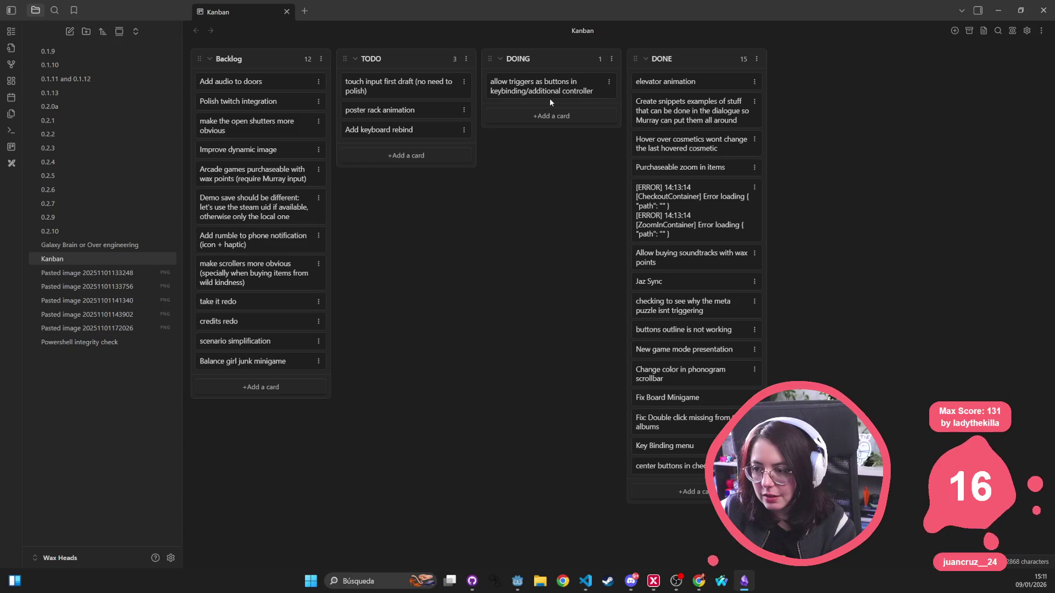
pyautogui.moveTo(519, 84); pyautogui.dragTo(406, 158)
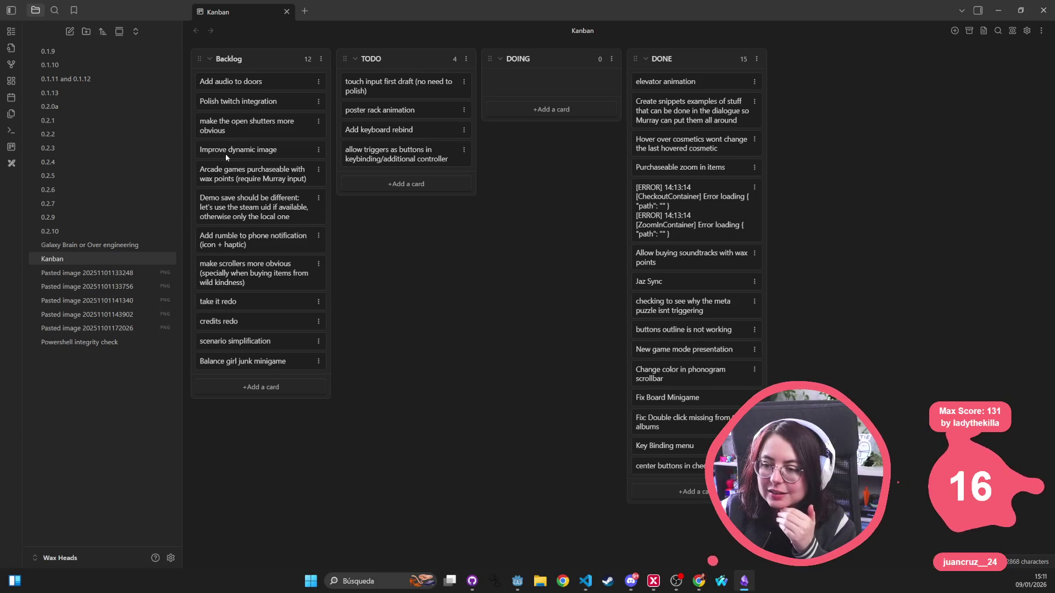
# Remove the Arcade games card from Backlog, leaving the scrollers card untouched, and return to Godot.
pyautogui.click(319, 168)
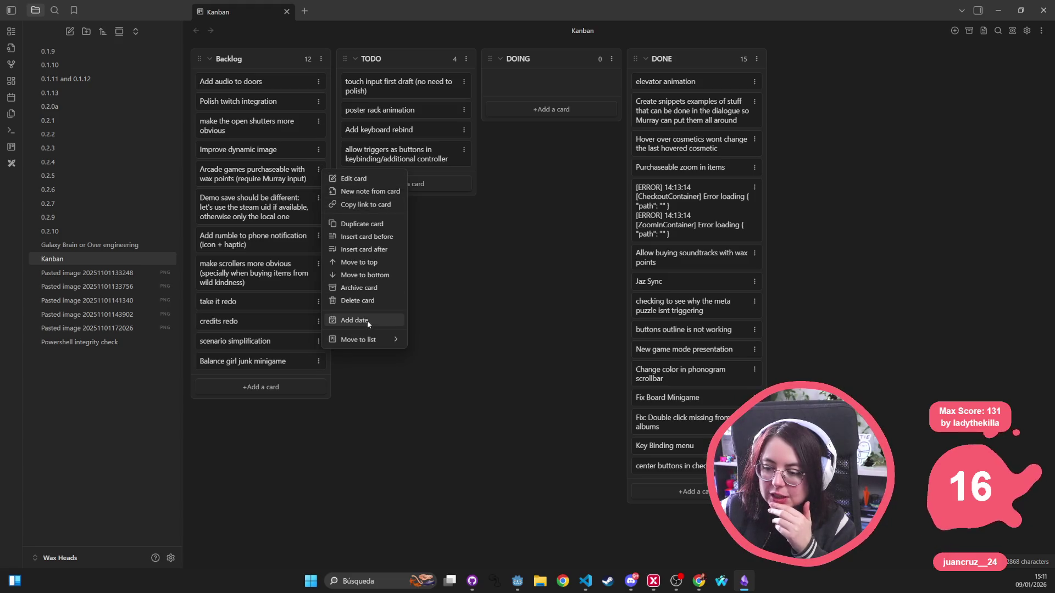
pyautogui.click(358, 301)
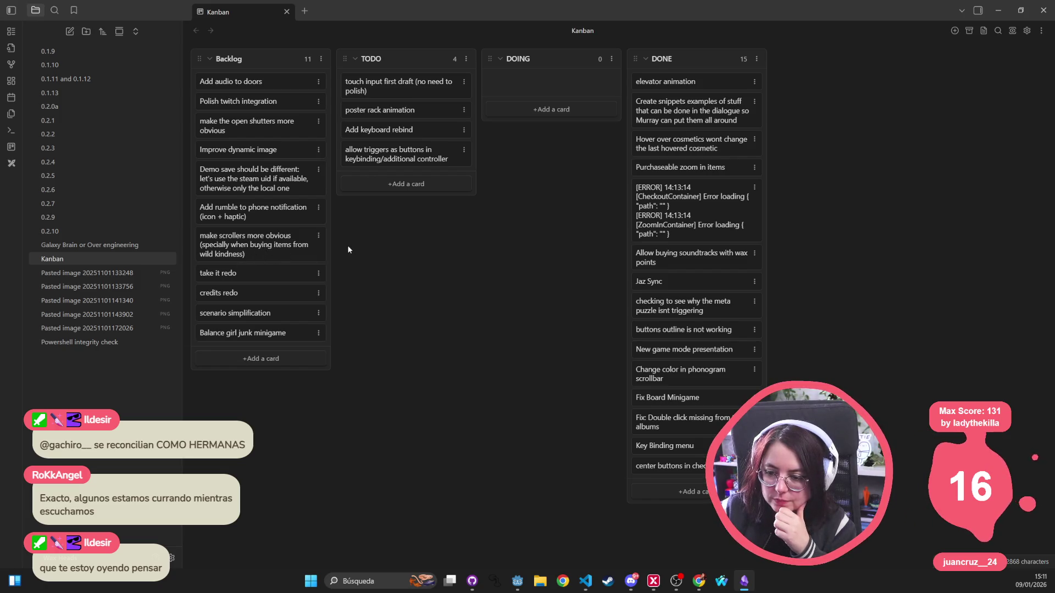
pyautogui.click(318, 236)
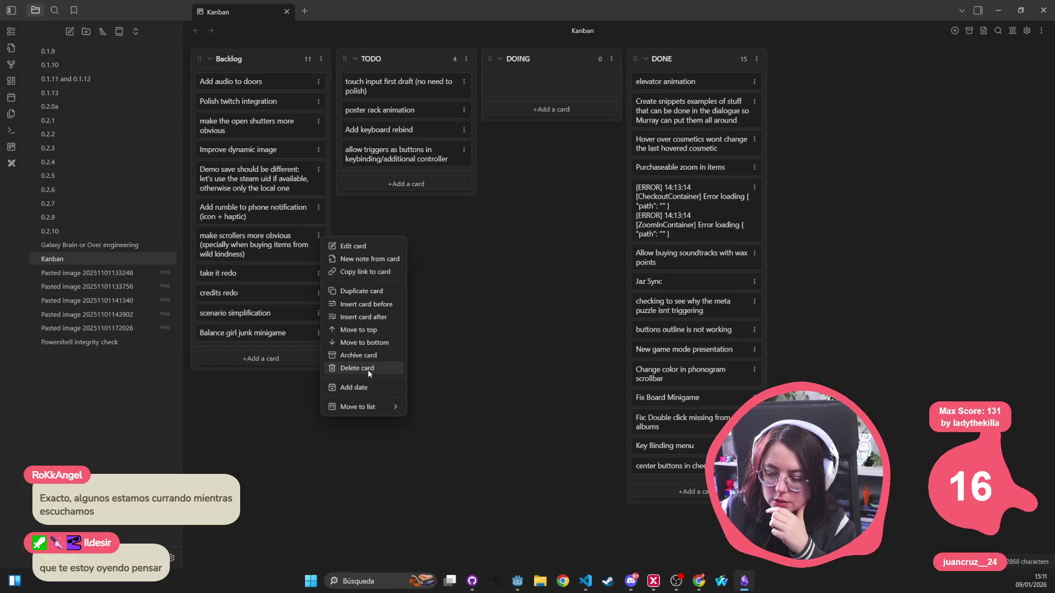
pyautogui.click(259, 254)
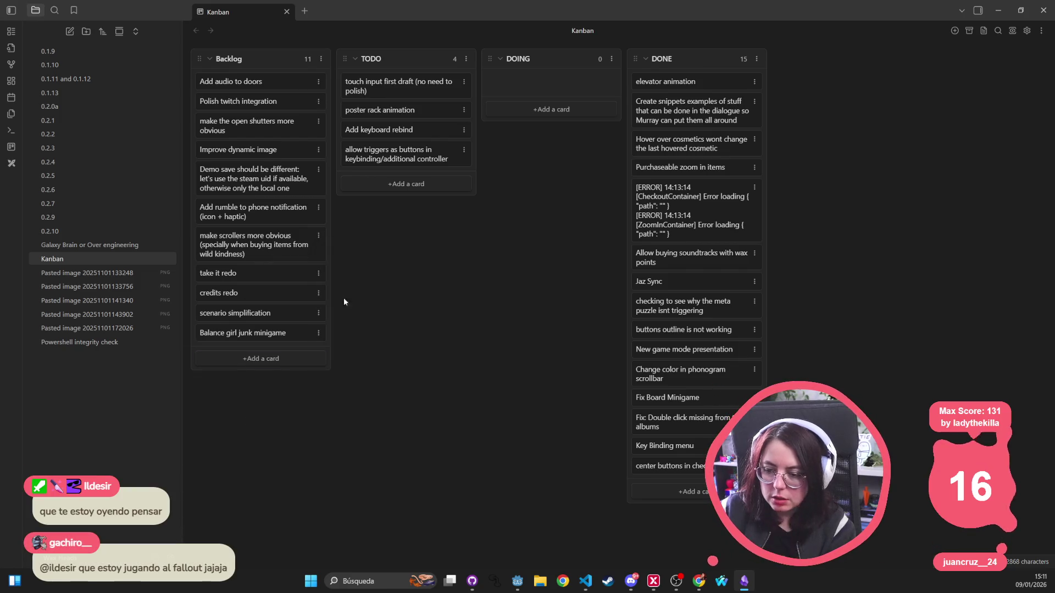
pyautogui.hotkey('alt', 'Tab')
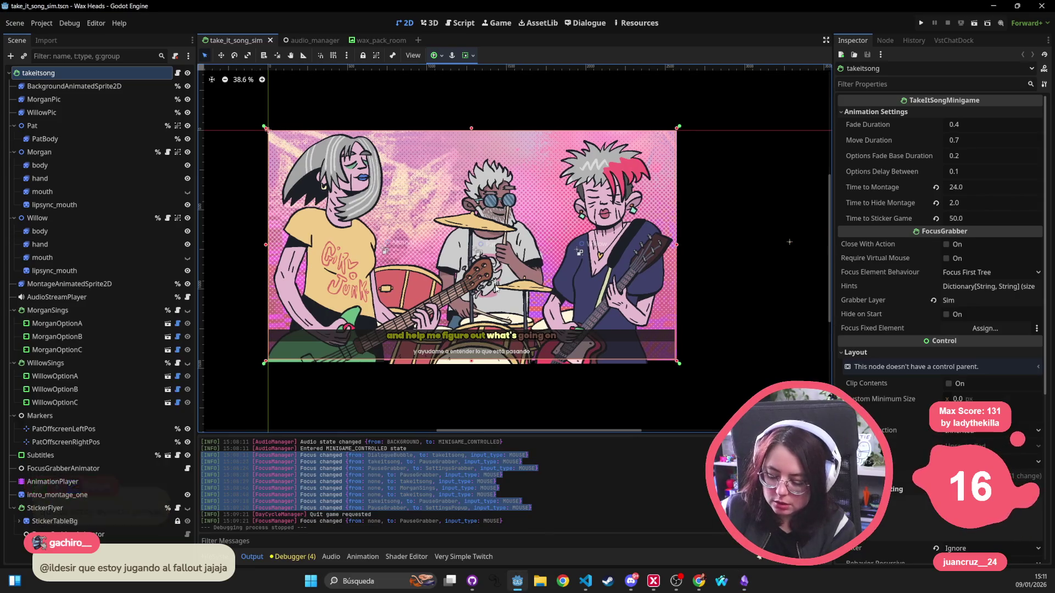
# Quick-open the wild_kindness_laptop scene in Godot, then return to the Obsidian Kanban board.
pyautogui.hotkey('ctrl', 'shift', 'o')
pyautogui.write('wilñ')
pyautogui.press('BackSpace')
pyautogui.write('d')
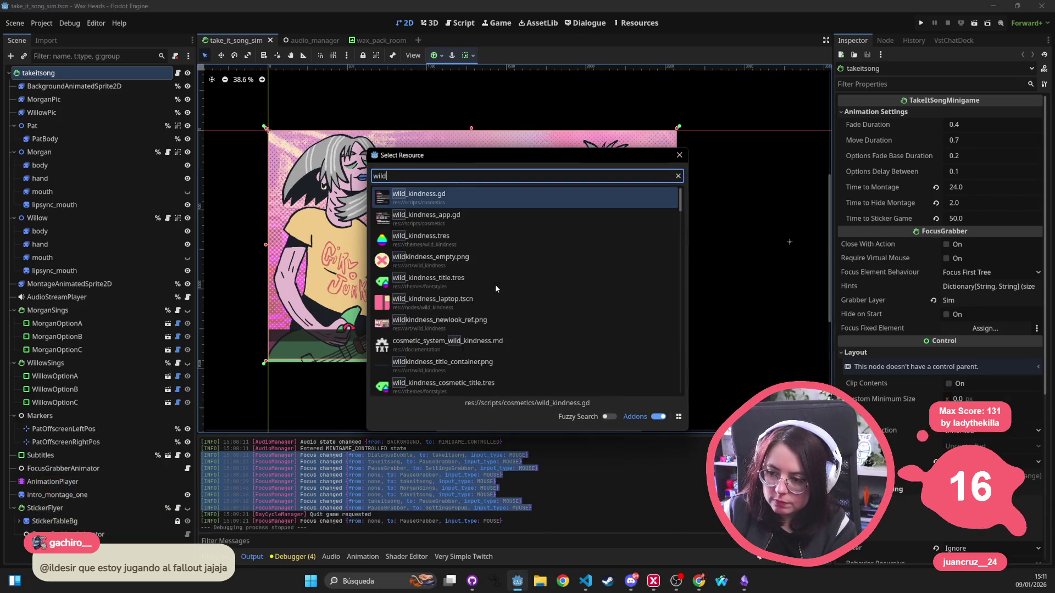
pyautogui.write('_kindness_lap')
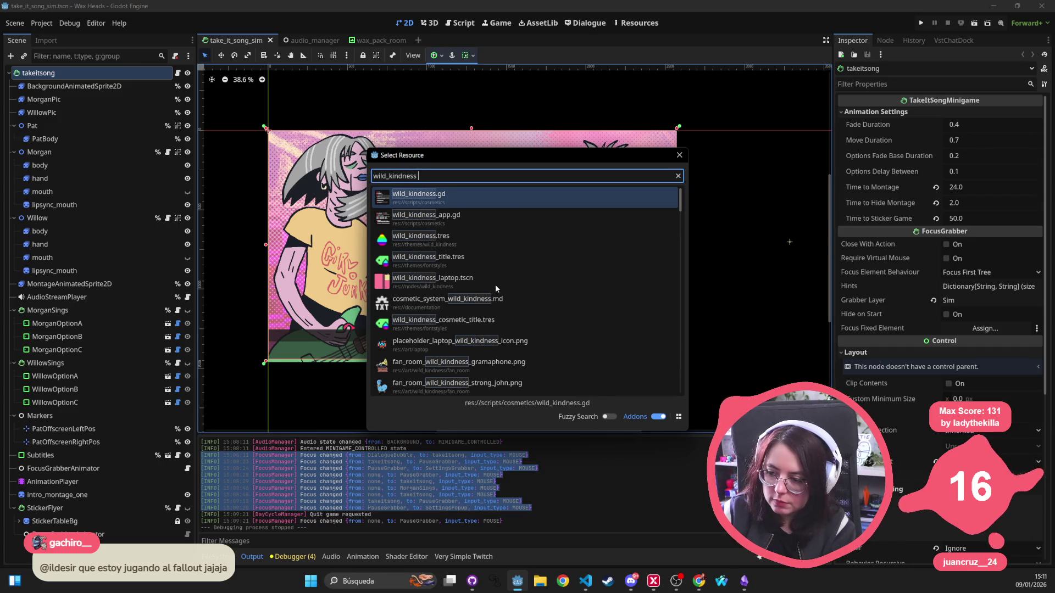
pyautogui.press('Return')
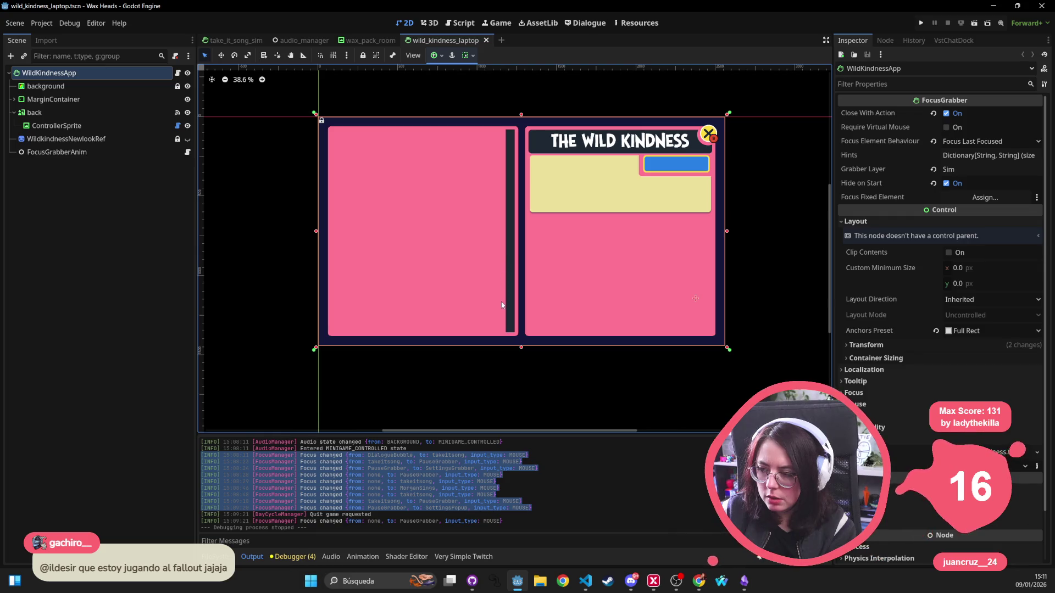
pyautogui.hscroll(1, 556, 267)
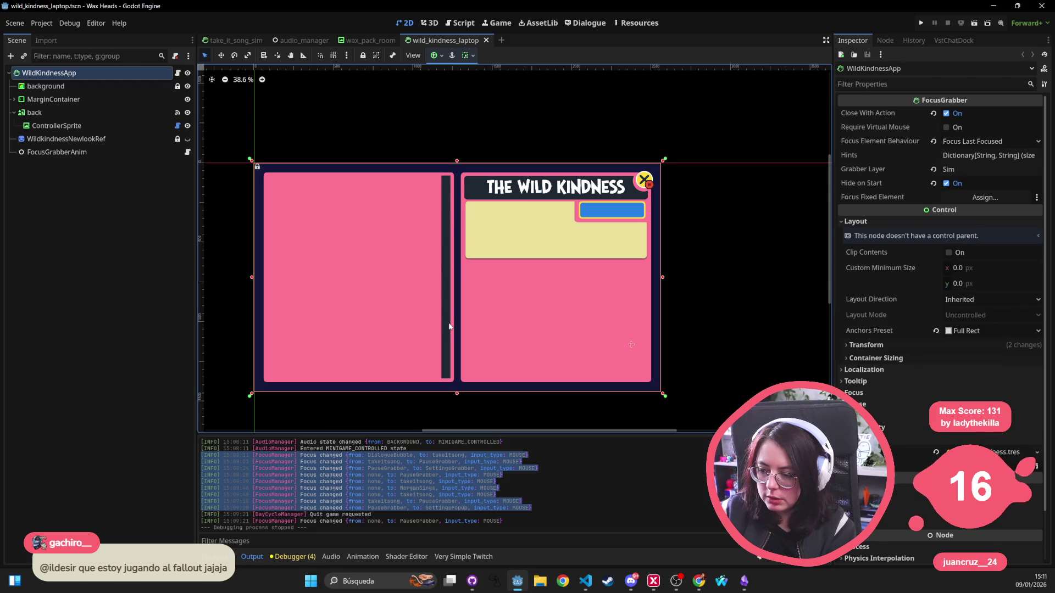
pyautogui.hotkey('alt', 'Tab')
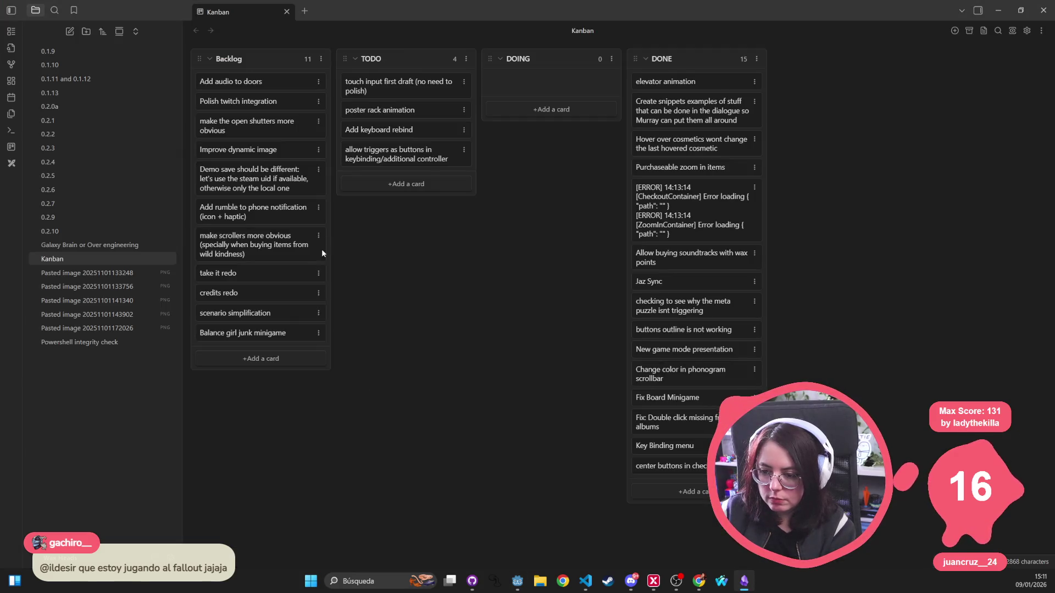
# Delete the 'make scrollers more obvious' and 'take it redo' cards from Backlog.
pyautogui.click(319, 235)
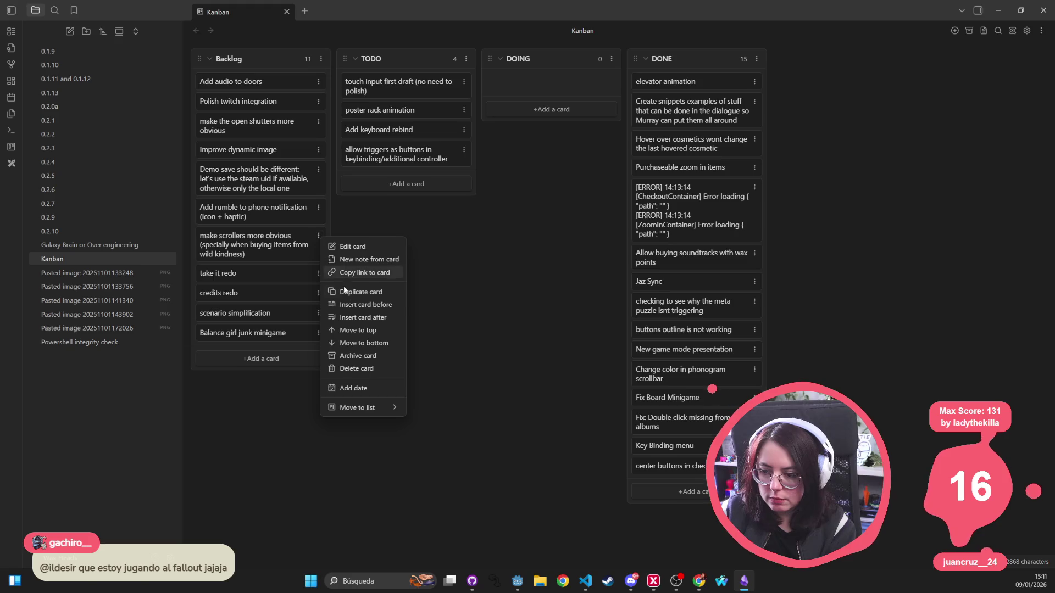
pyautogui.click(359, 369)
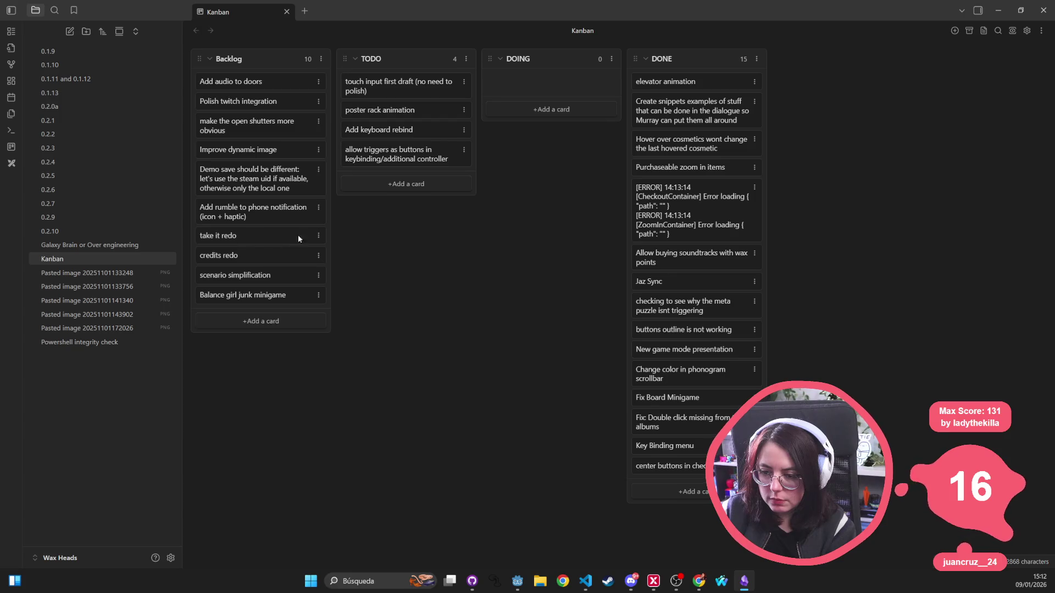
pyautogui.click(318, 235)
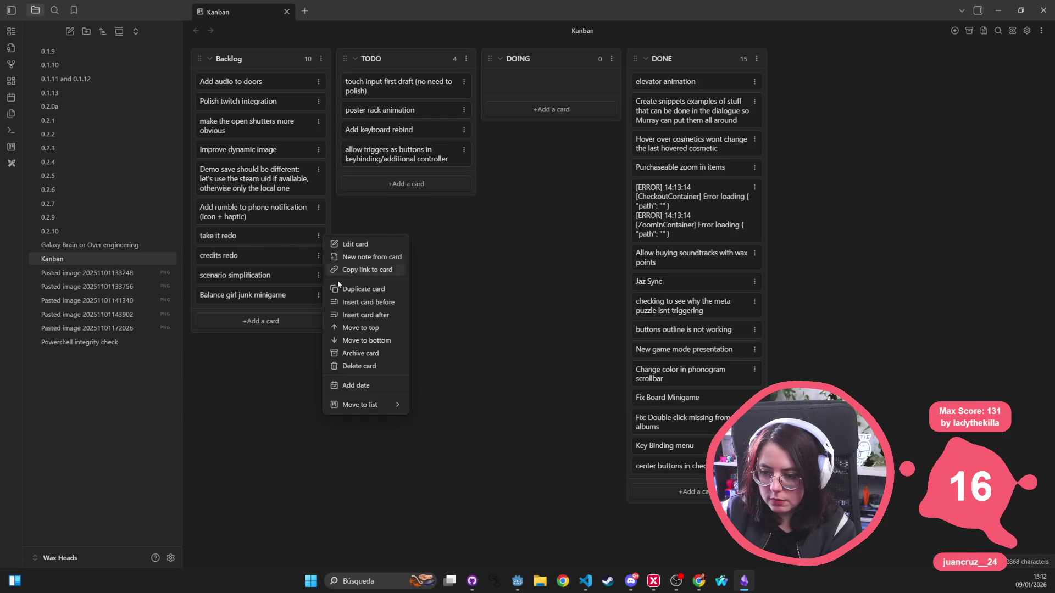
pyautogui.click(350, 367)
# Move the credits redo and scenario simplification cards into the DONE column.
pyautogui.moveTo(241, 236); pyautogui.dragTo(684, 302)
pyautogui.click(319, 235)
pyautogui.moveTo(258, 238)
pyautogui.mouseDown()
pyautogui.moveTo(483, 254)
pyautogui.moveTo(736, 291)
pyautogui.mouseUp()
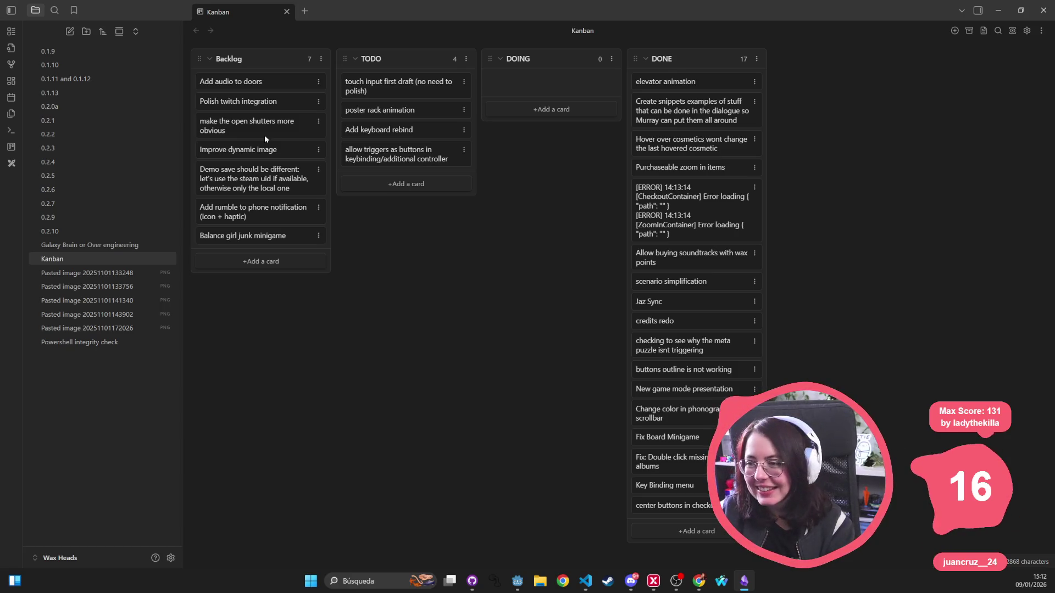
pyautogui.hotkey('alt', 'Tab')
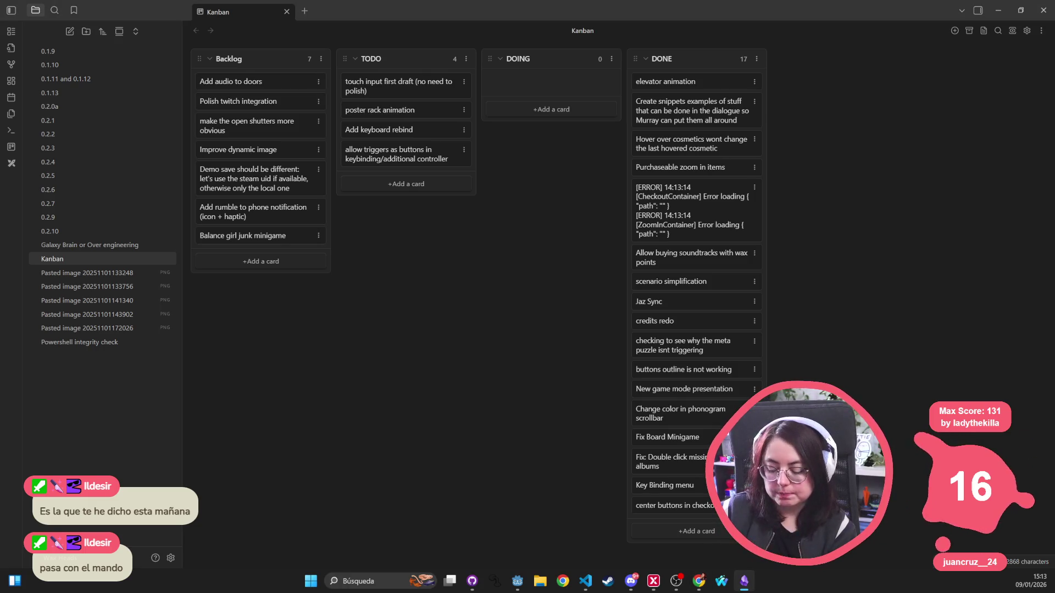
pyautogui.hotkey('alt', 'Tab')
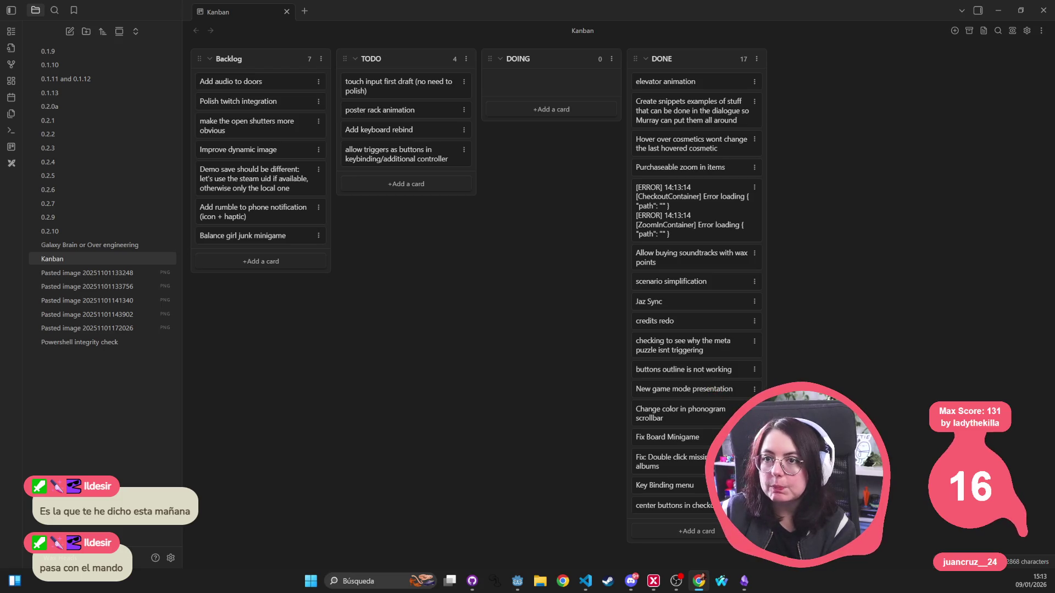
pyautogui.hotkey('alt', 'Tab')
# Show the Fix #issue WH-57 commit's cosmetic_button.gd diff and widen the diff pane.
pyautogui.click(194, 107)
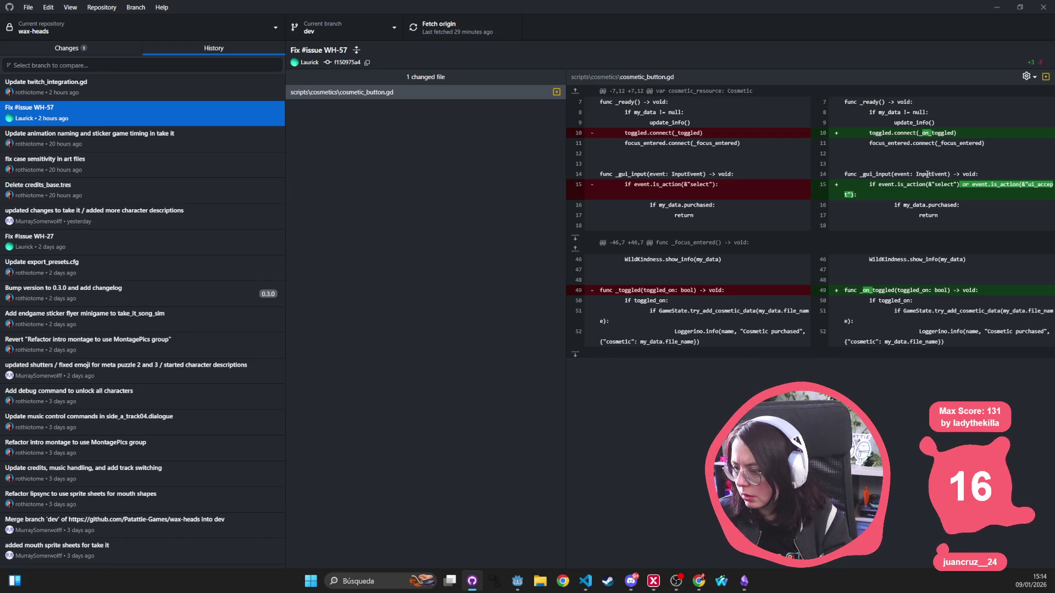
pyautogui.moveTo(564, 186); pyautogui.dragTo(331, 207)
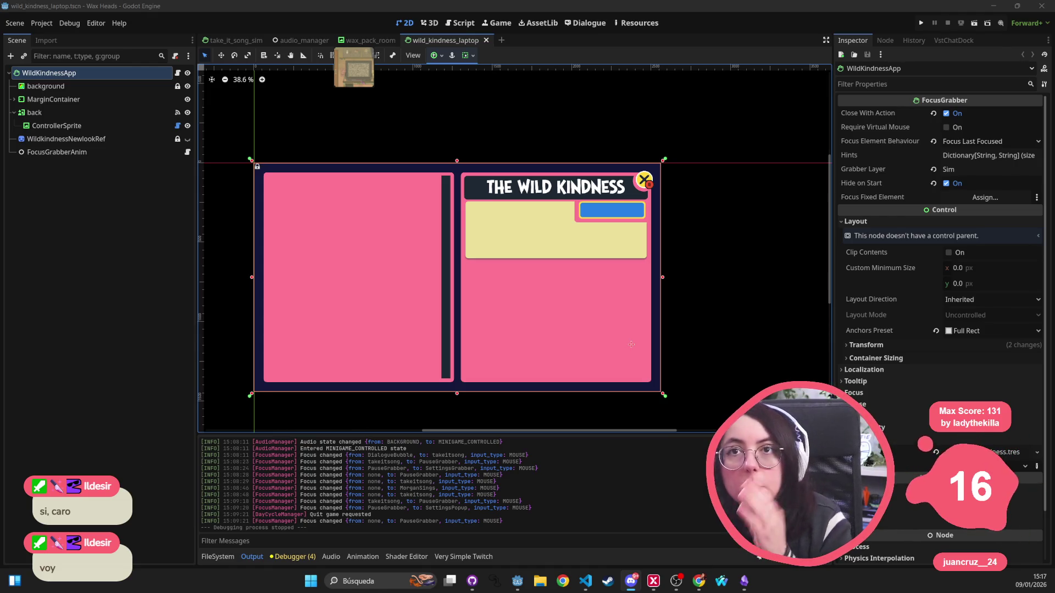
# Pan the wild_kindness_laptop scene's 2D canvas left and down to view the laptop app.
pyautogui.hscroll(-2, 445, 163)
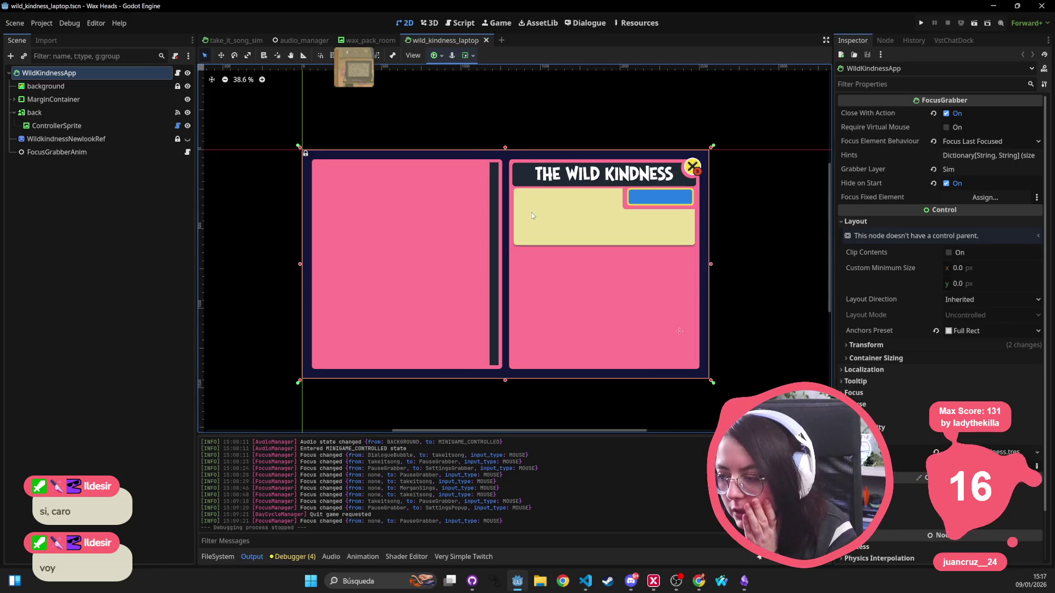
pyautogui.scroll(-2, 445, 163)
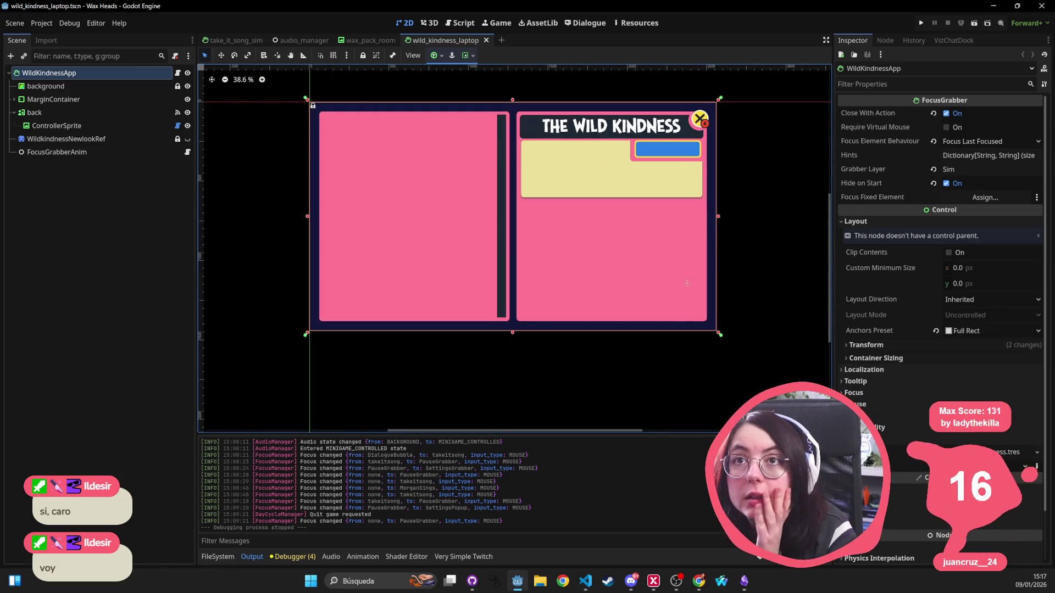
pyautogui.hotkey('alt', 'Tab')
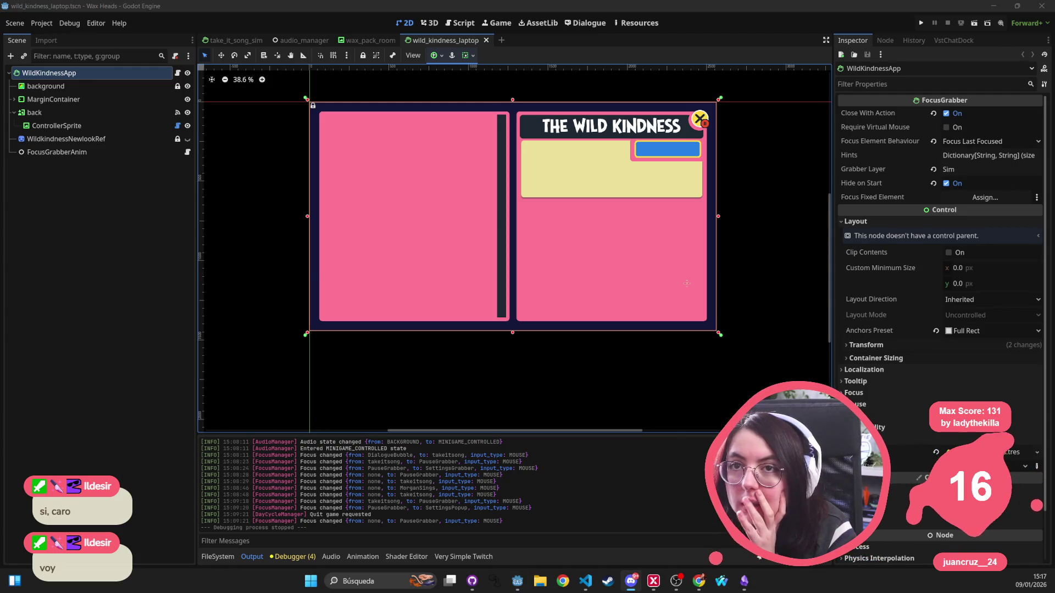
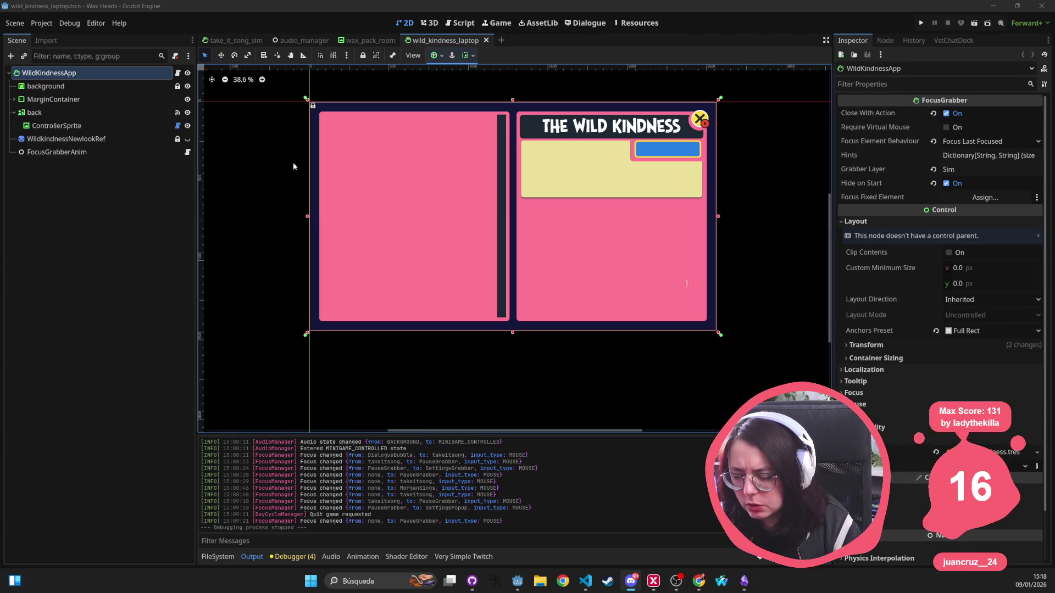
# Open cosmetic_button.gd in the Godot script editor via the quick file picker.
pyautogui.click(279, 186)
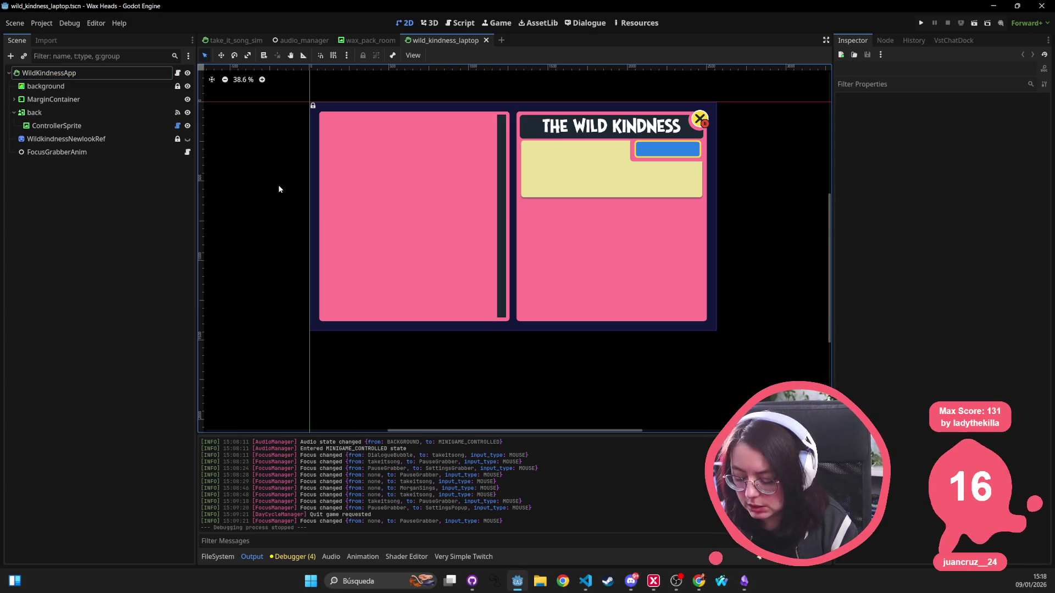
pyautogui.hotkey('shift', 'alt', 'o')
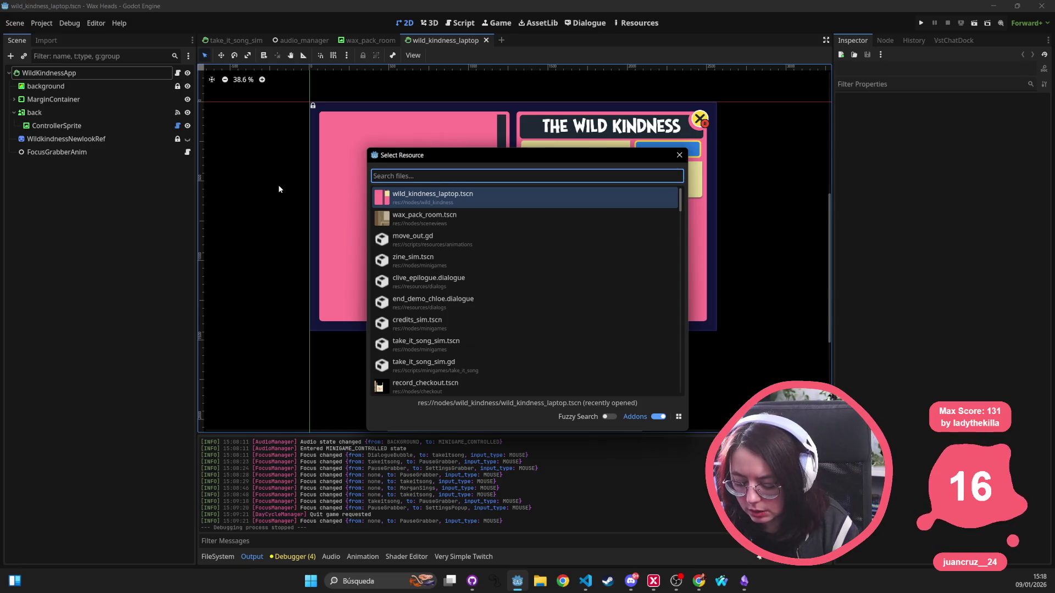
pyautogui.write('cosmetic_b')
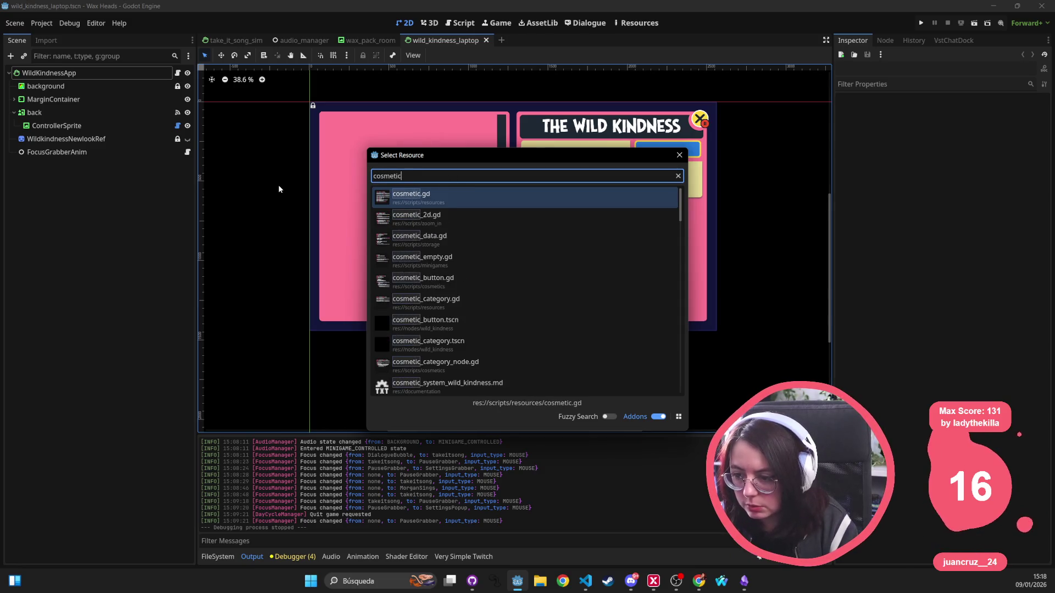
pyautogui.press('Return')
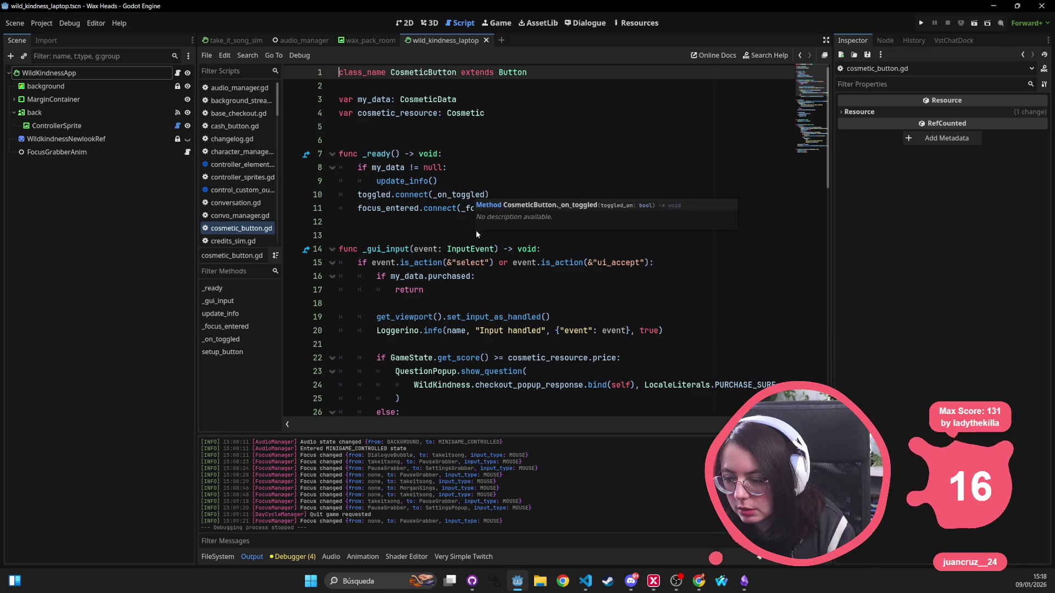
# Rename the _on_toggled handler to _toggled.
pyautogui.scroll(-5, 475, 230)
pyautogui.scroll(-10, 475, 322)
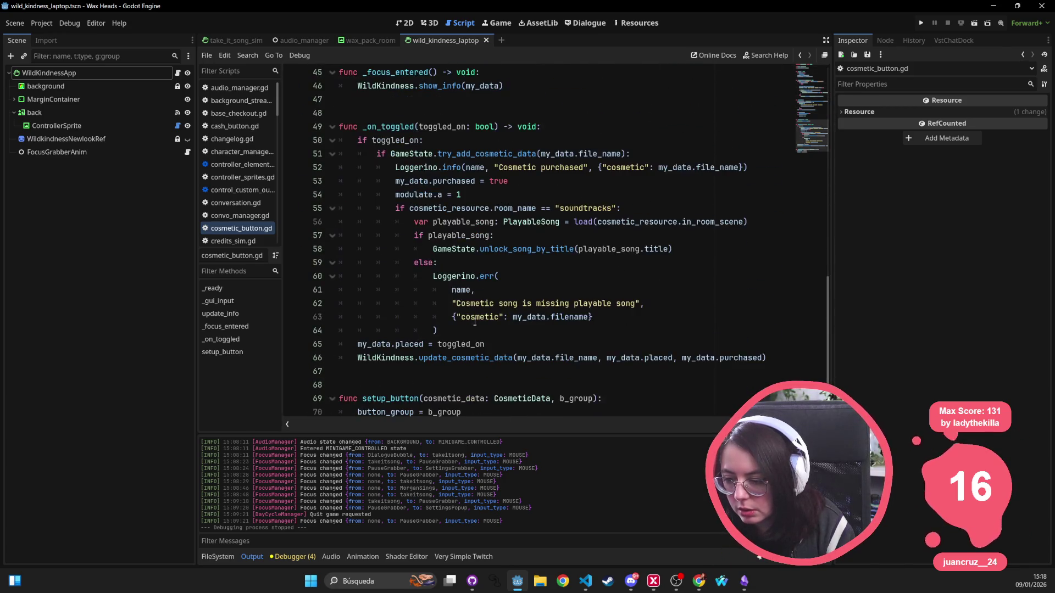
pyautogui.doubleClick(416, 126)
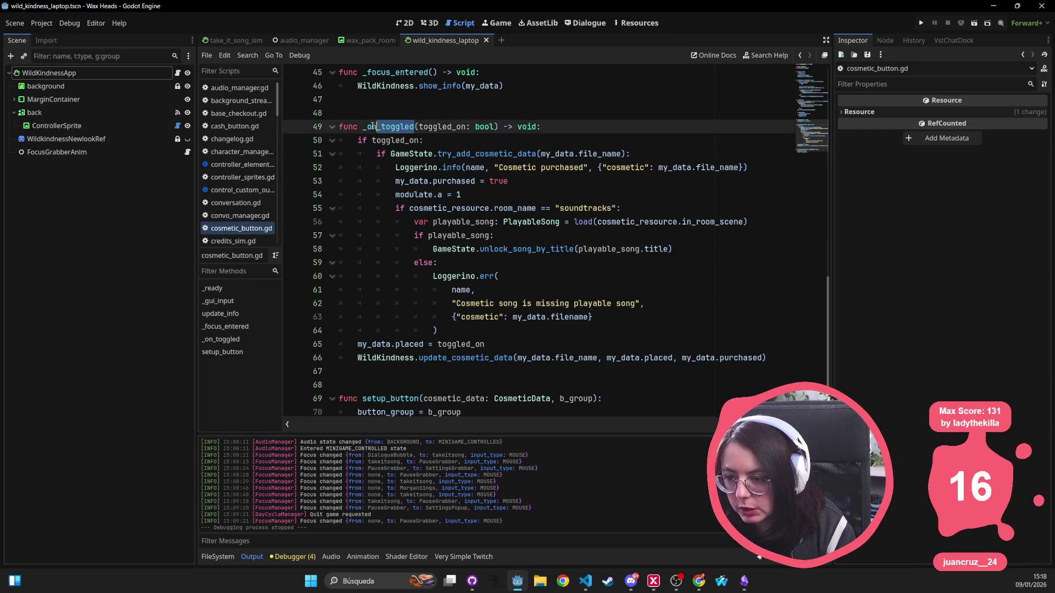
pyautogui.moveTo(377, 126); pyautogui.dragTo(366, 127)
pyautogui.press('BackSpace')
# Delete the toggled.connect line on line 10.
pyautogui.scroll(5, 477, 285)
pyautogui.scroll(8, 477, 286)
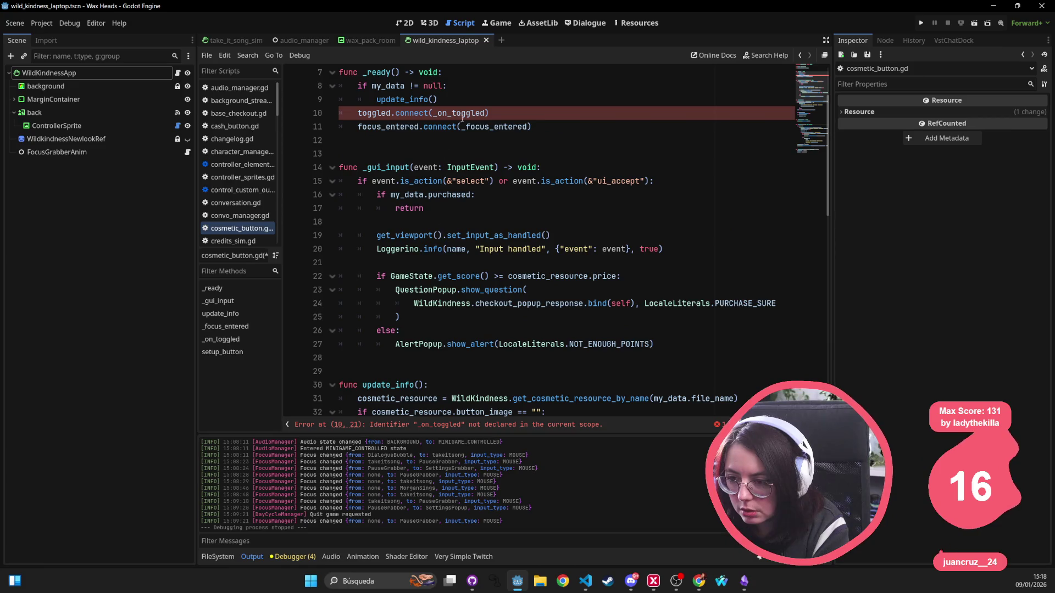
pyautogui.scroll(2, 461, 117)
pyautogui.tripleClick(508, 190)
pyautogui.press('BackSpace')
pyautogui.press('BackSpace')
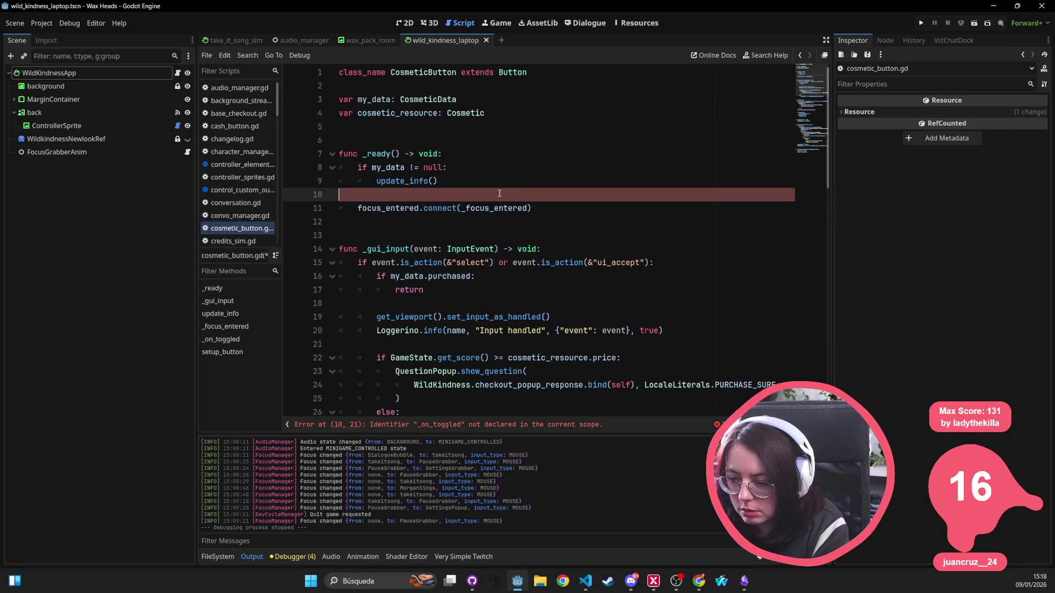
# Open the BaseButton documentation for set_pressed_no_signal.
pyautogui.scroll(-6, 513, 209)
pyautogui.scroll(-9, 513, 209)
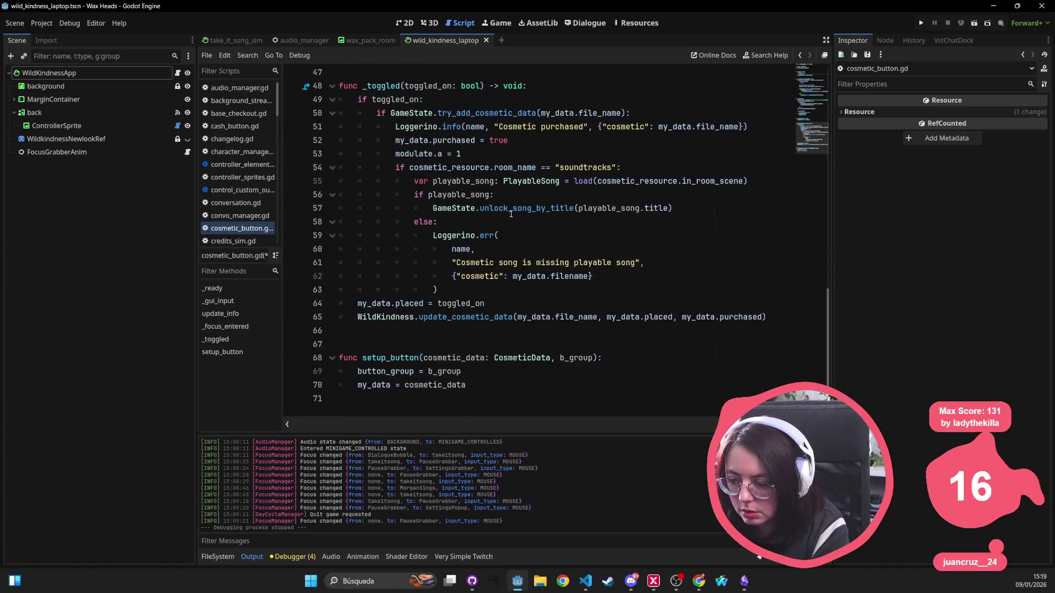
pyautogui.scroll(4, 483, 223)
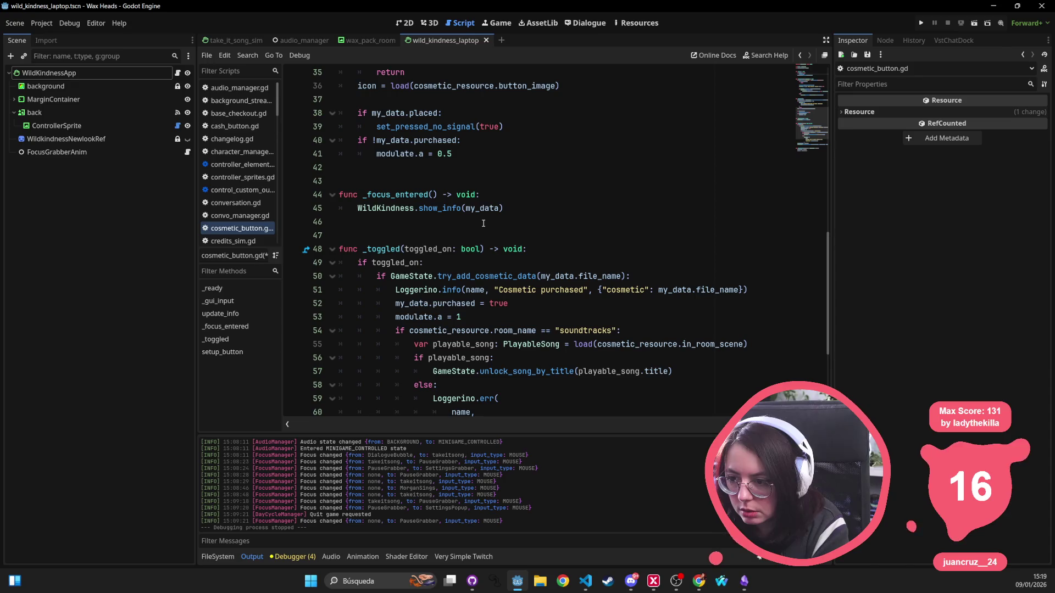
pyautogui.scroll(1, 483, 223)
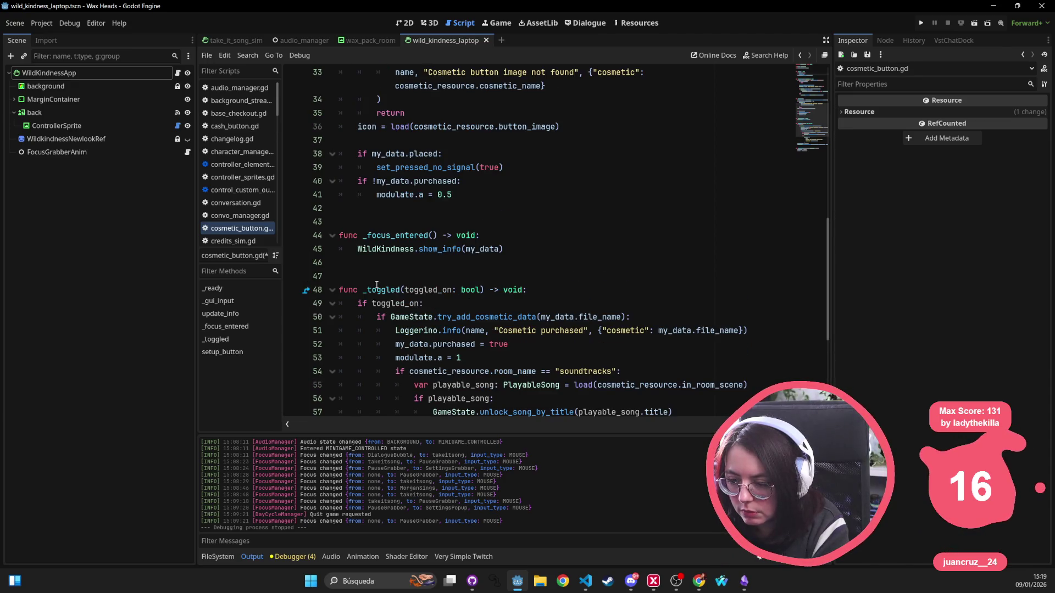
pyautogui.moveTo(379, 286)
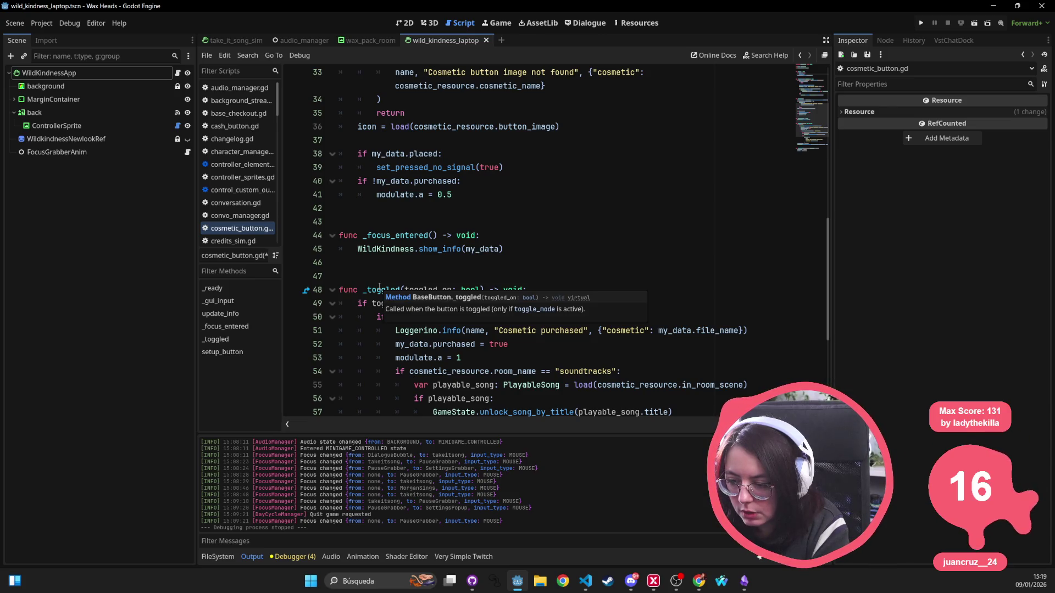
pyautogui.click(414, 236)
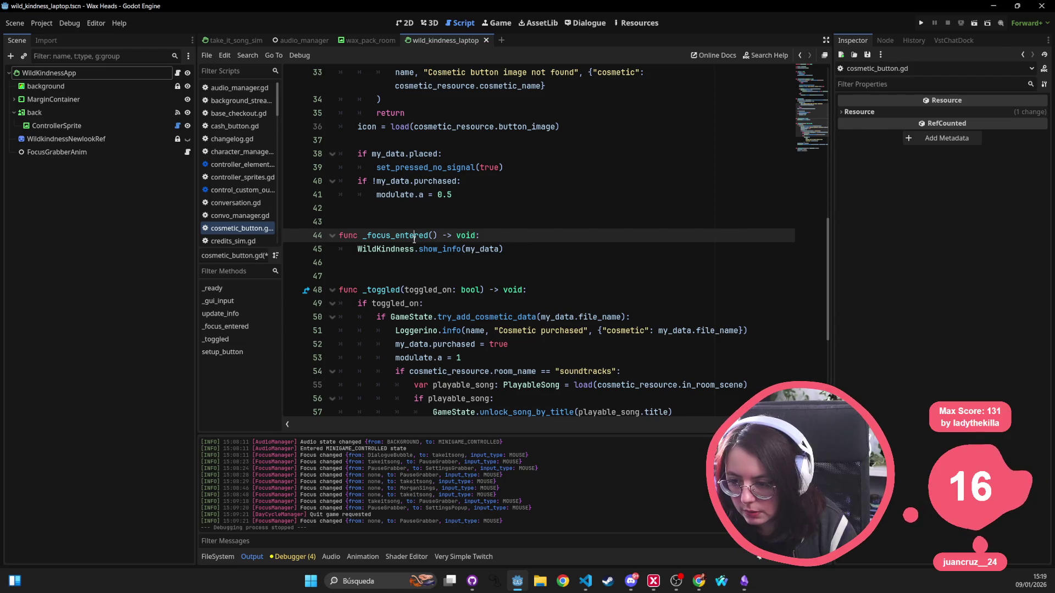
pyautogui.keyDown('ctrl'); pyautogui.click(472, 167); pyautogui.keyUp('ctrl')
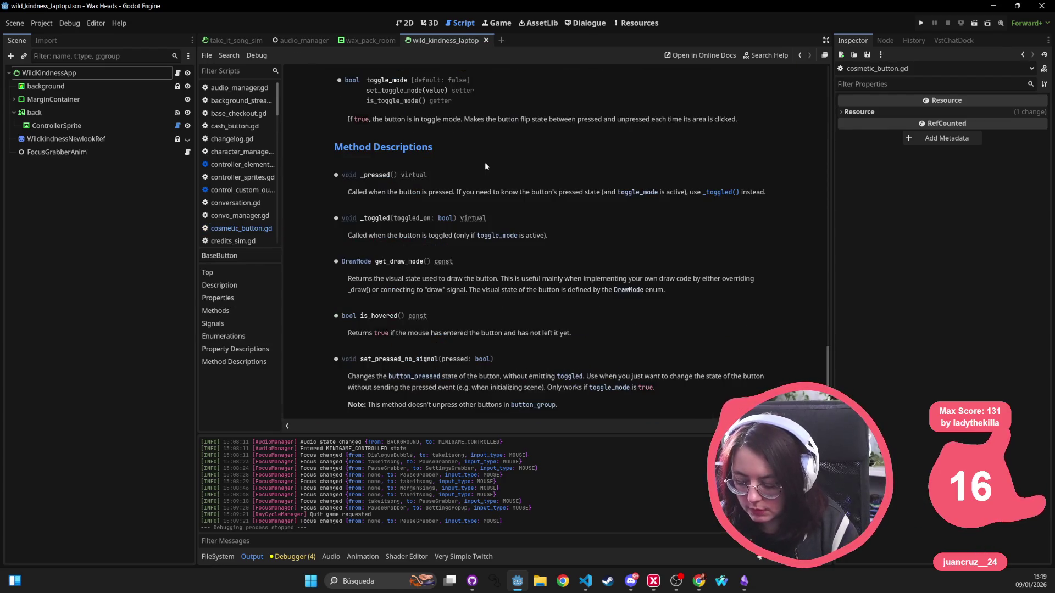
# Open wild_kindness_app.gd from the quick file picker's matches.
pyautogui.hotkey('shift', 'alt', 'o')
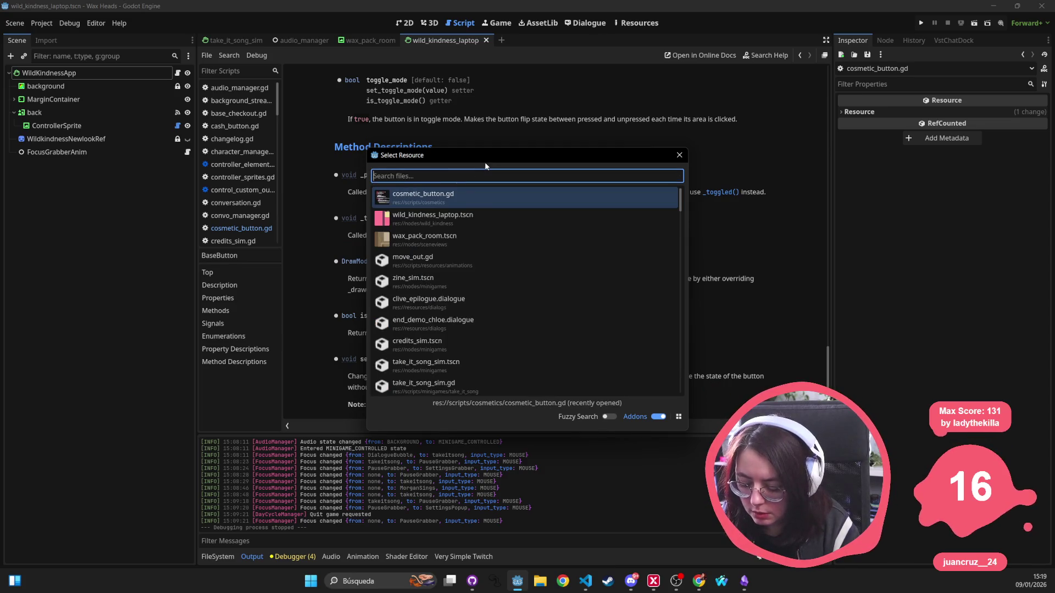
pyautogui.write('wild_kindness')
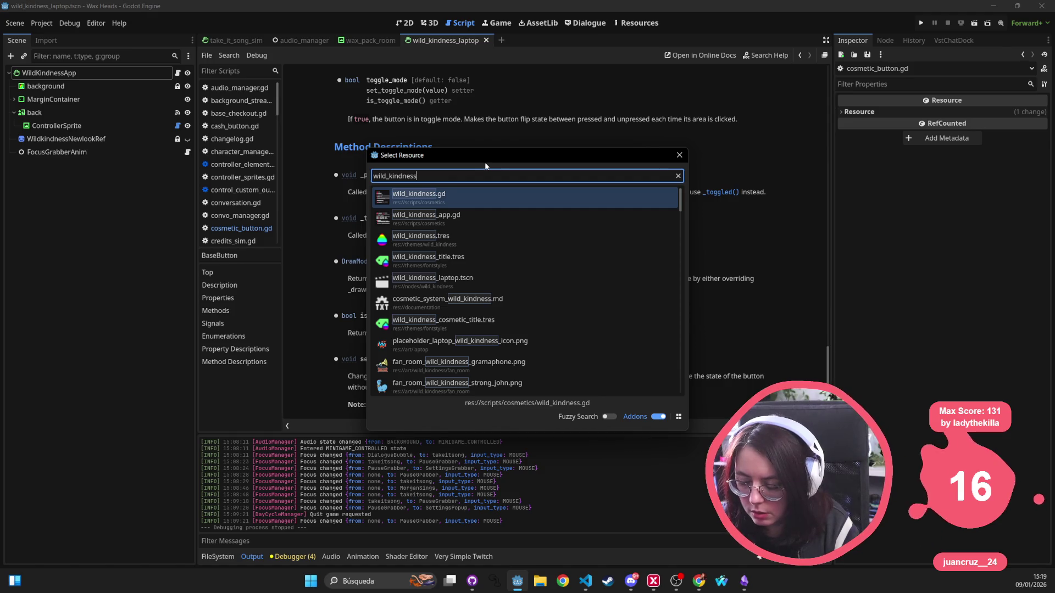
pyautogui.press('Down')
pyautogui.press('Return')
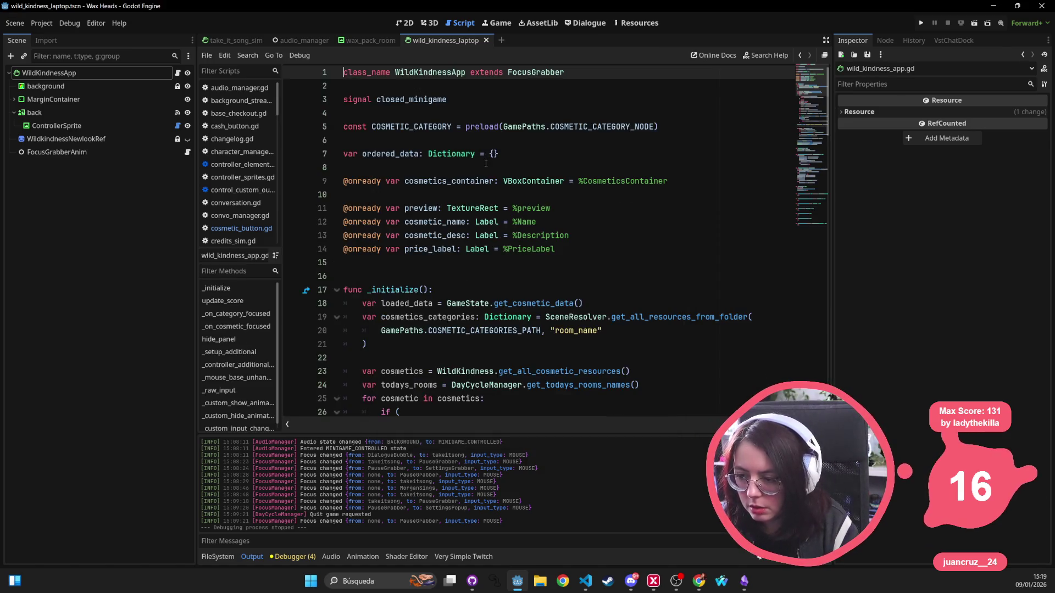
# Scroll through wild_kindness_app.gd, then switch to VS Code showing twitch_integration.gd.
pyautogui.click(493, 249)
pyautogui.scroll(-4, 495, 253)
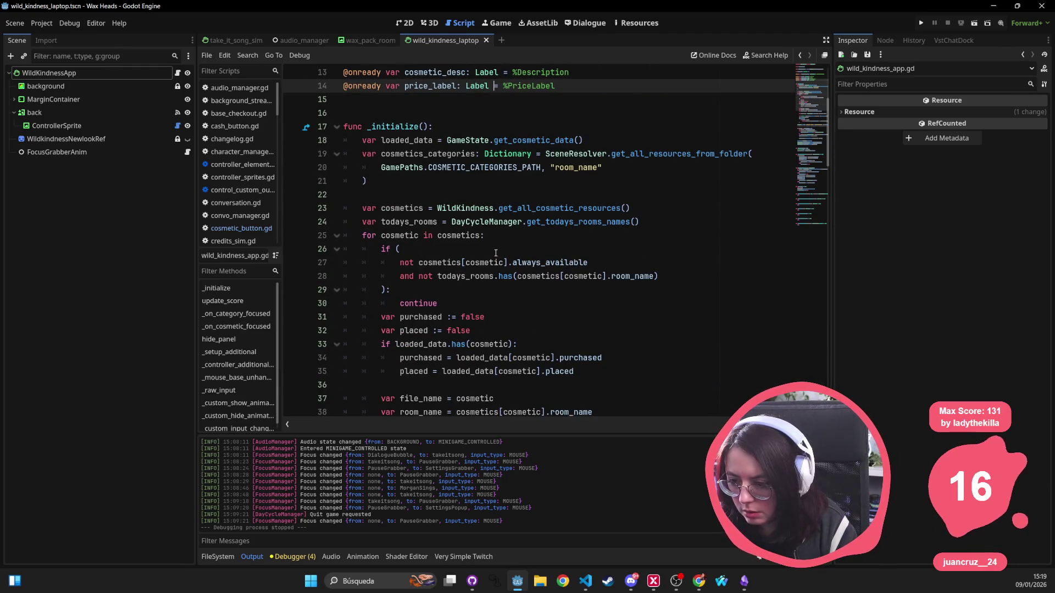
pyautogui.scroll(-7, 496, 252)
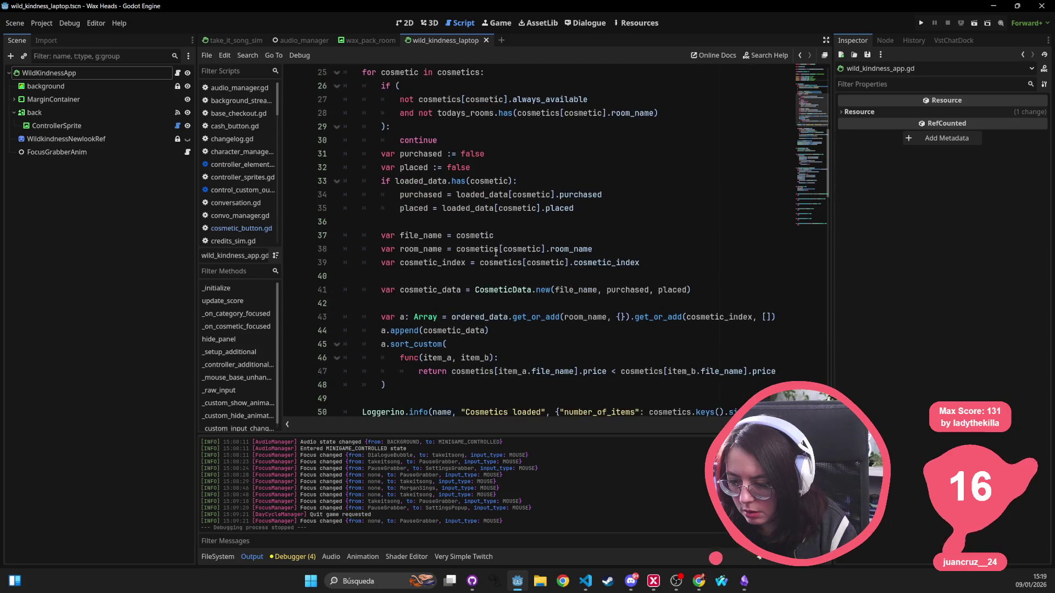
pyautogui.scroll(-6, 496, 253)
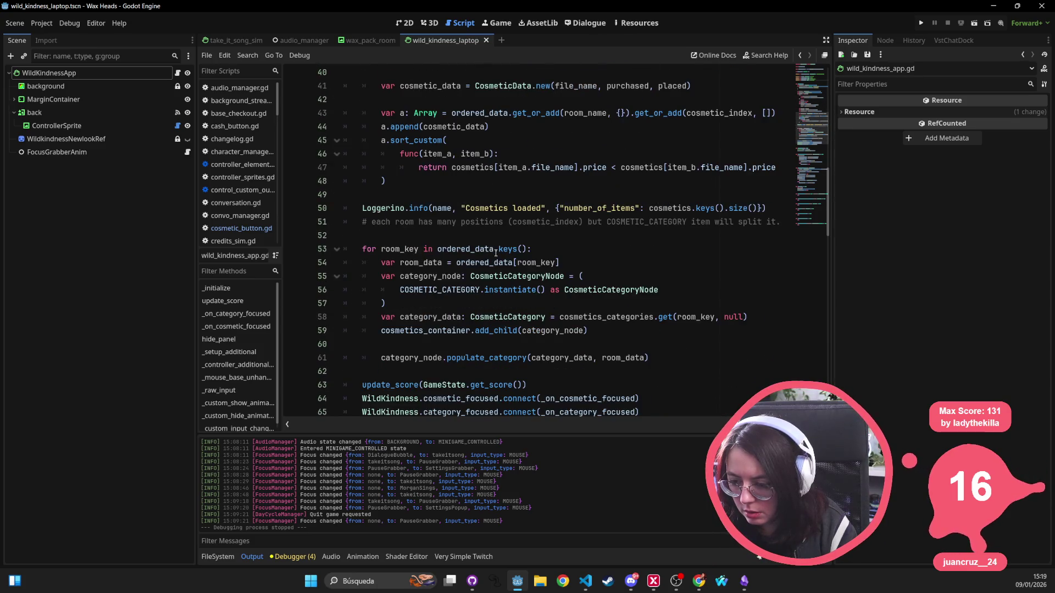
pyautogui.scroll(-7, 496, 253)
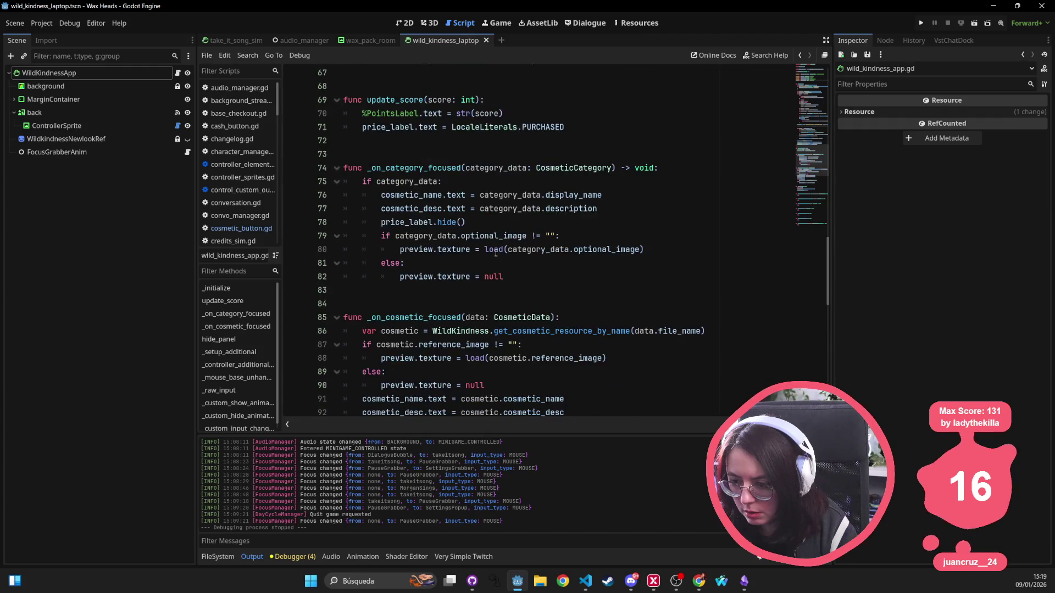
pyautogui.scroll(-9, 496, 253)
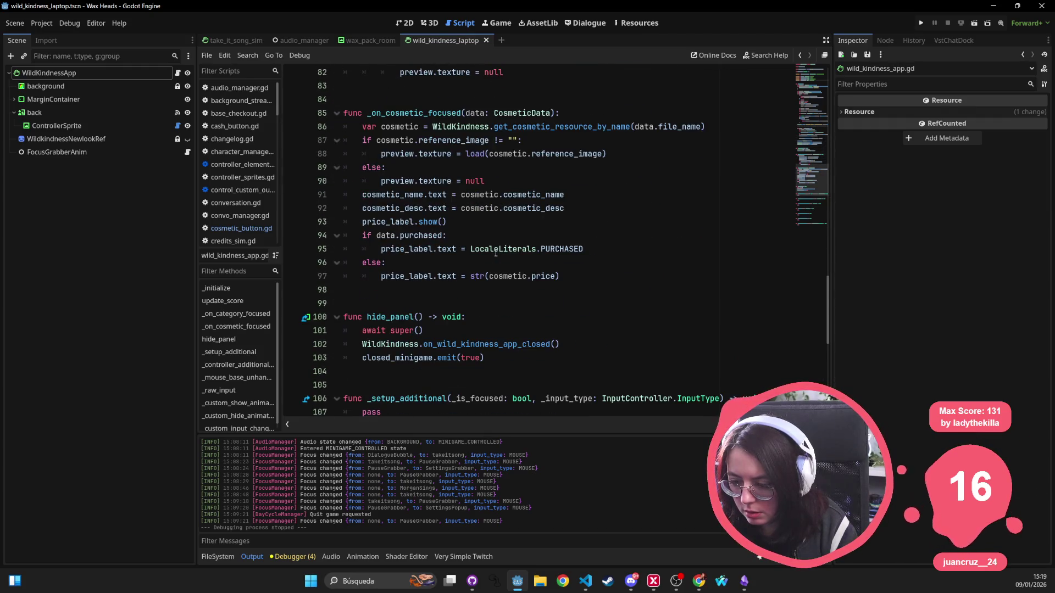
pyautogui.scroll(5, 496, 253)
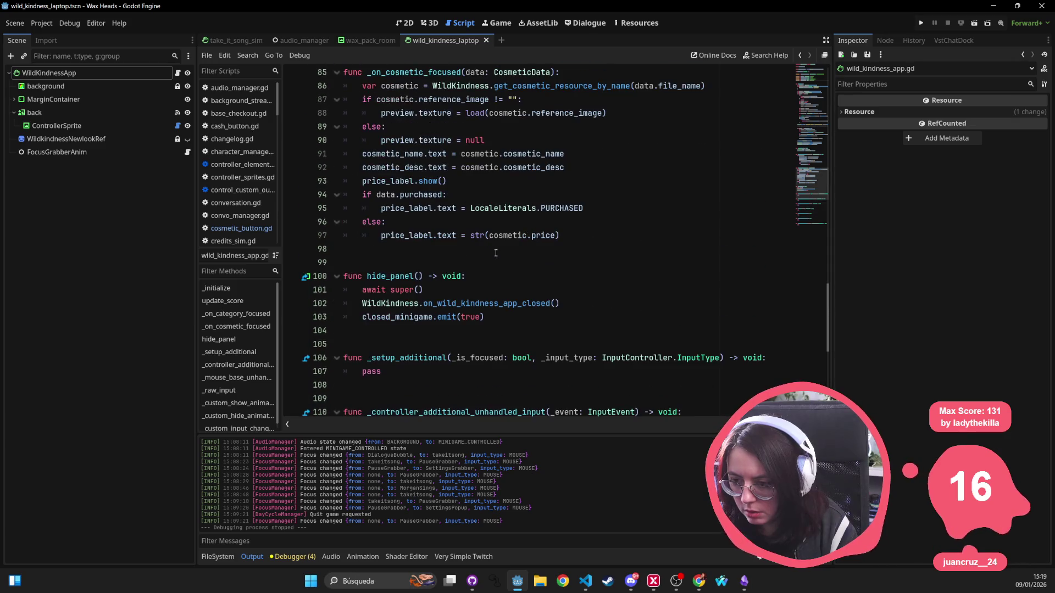
pyautogui.scroll(7, 496, 253)
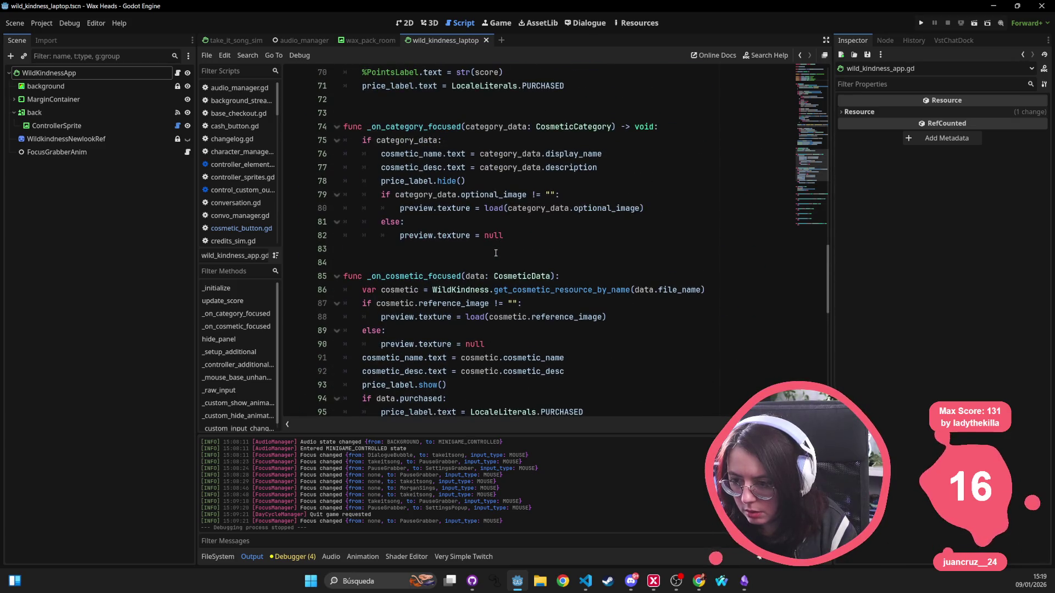
pyautogui.scroll(3, 496, 253)
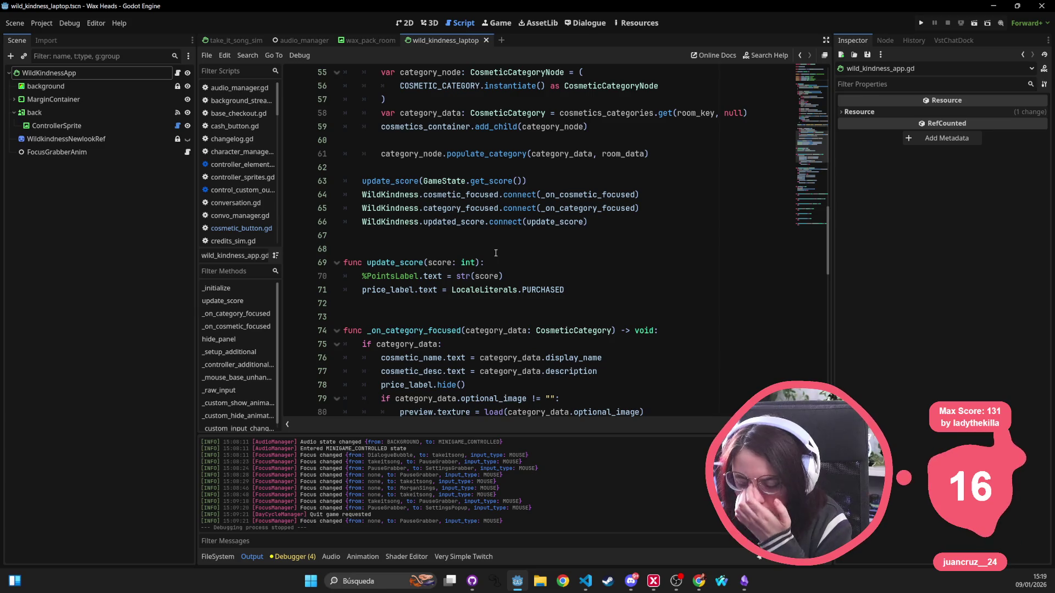
pyautogui.scroll(5, 496, 253)
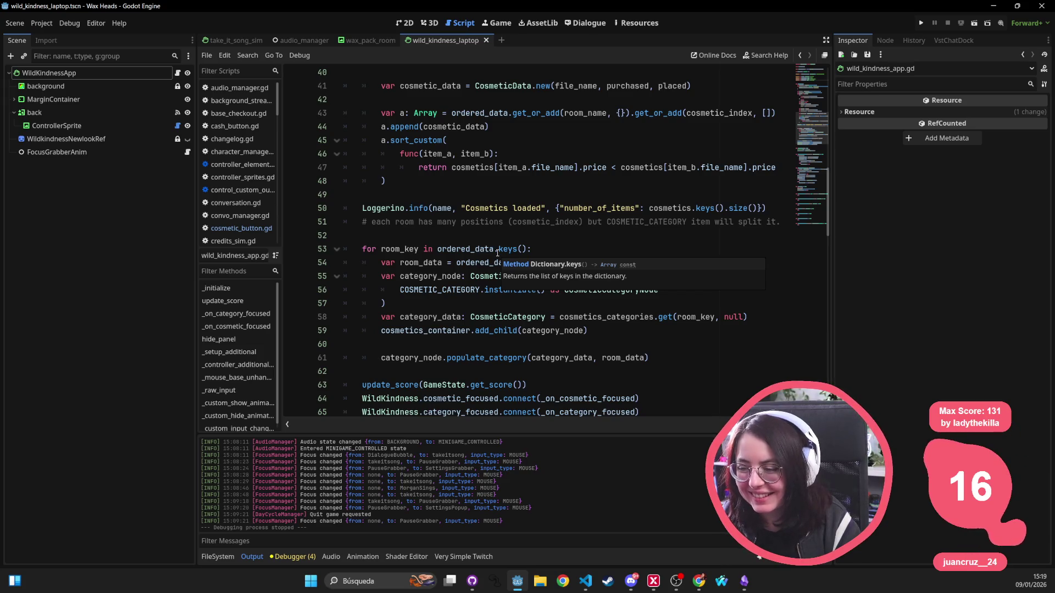
pyautogui.scroll(10, 497, 252)
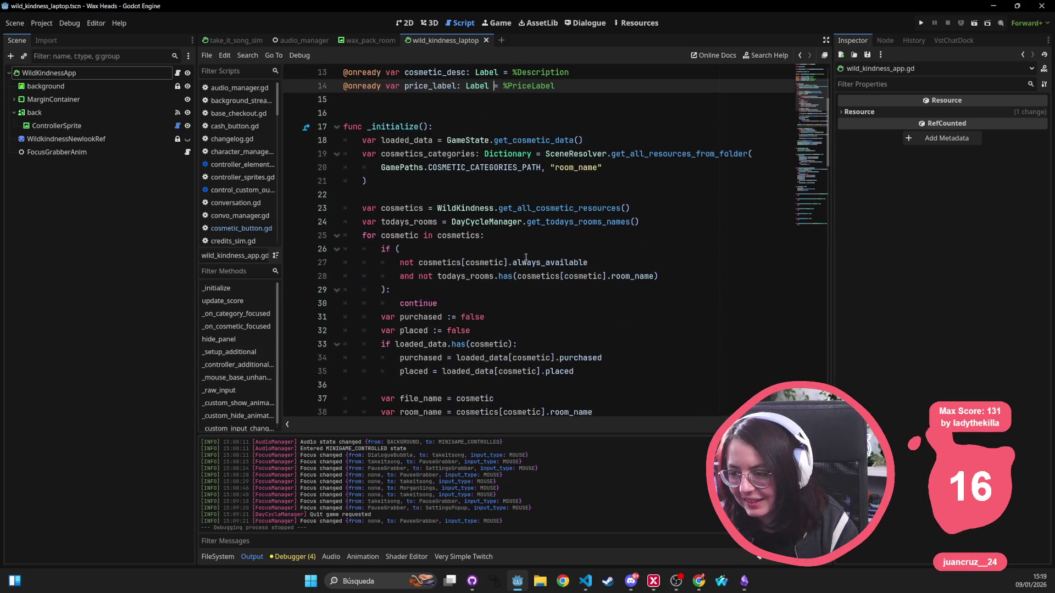
pyautogui.click(585, 580)
pyautogui.click(257, 367)
# Close twitch_integration.gd, search the project for ui_accept, and open gamepad_input_process.gd's match.
pyautogui.click(245, 237)
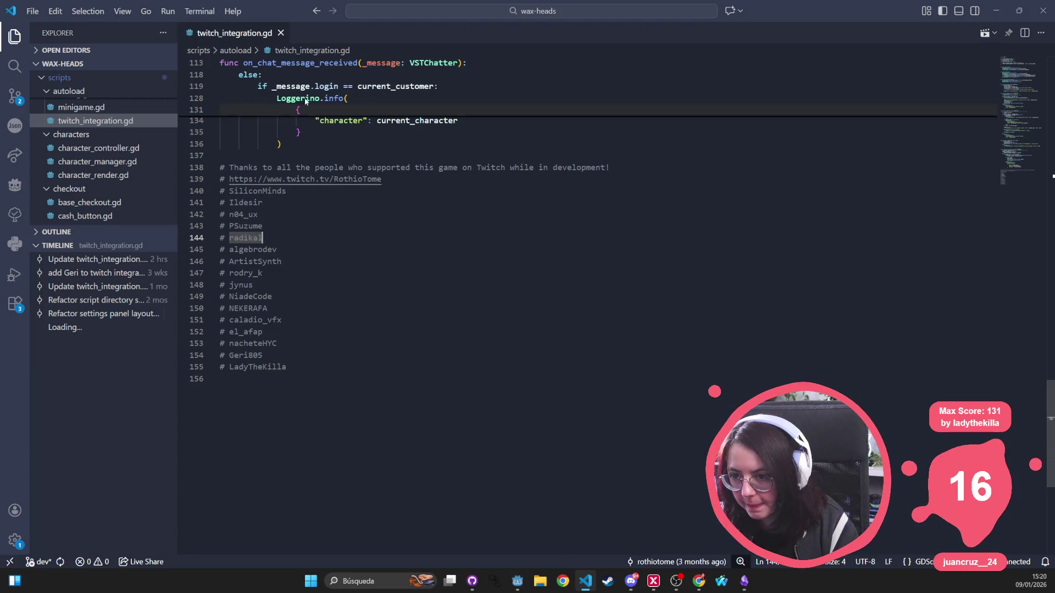
pyautogui.click(281, 33)
pyautogui.hotkey('ctrl', 'p')
pyautogui.write('u')
pyautogui.press('BackSpace')
pyautogui.hotkey('ctrl', 'shift', 'f')
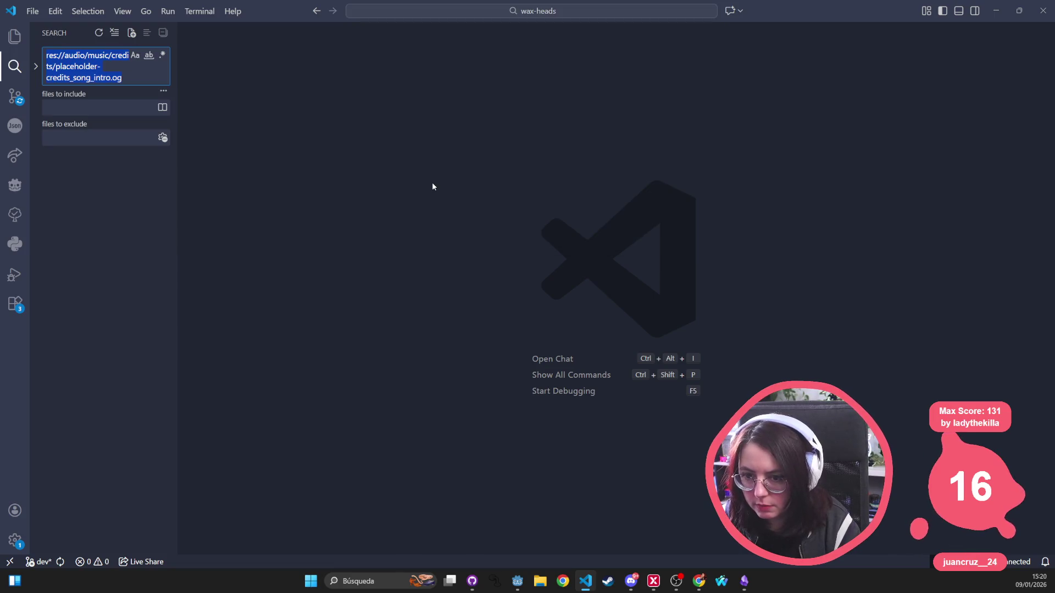
pyautogui.write('ui_accept')
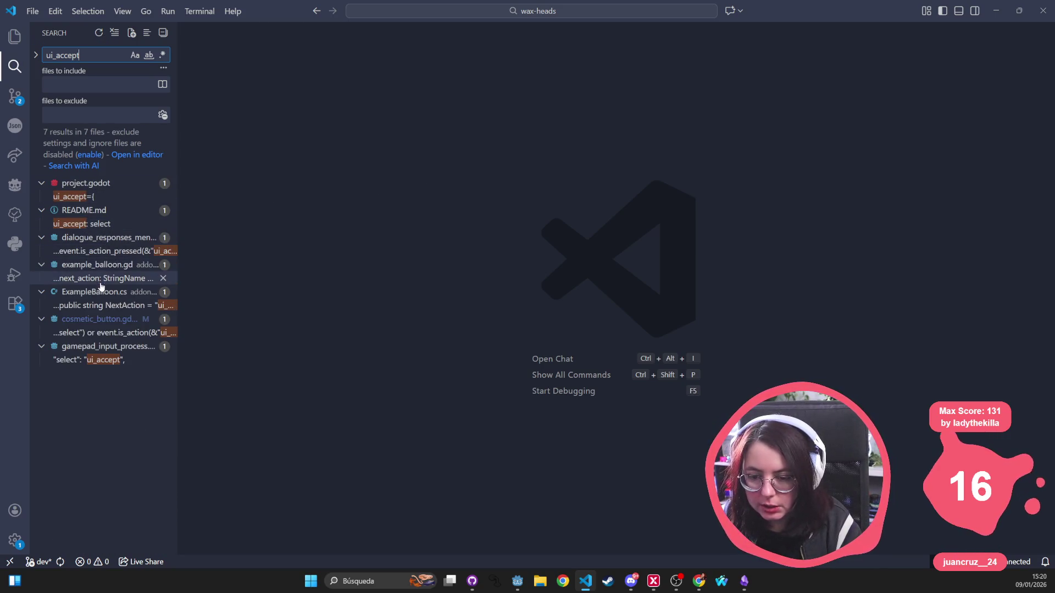
pyautogui.click(110, 360)
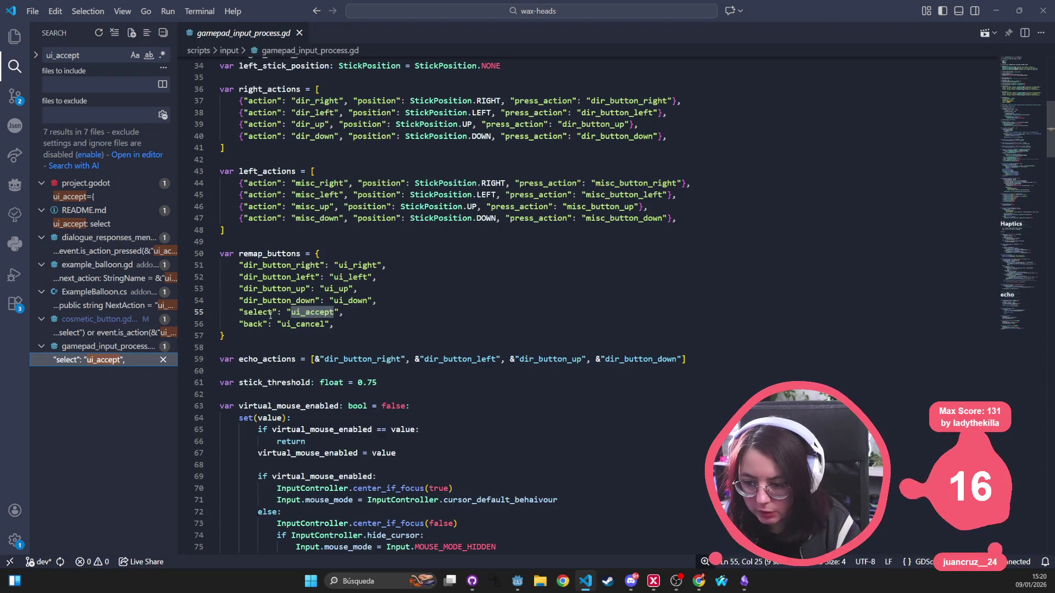
# Inspect line 55's select-to-ui_accept mapping and reveal gamepad_input_process.gd in the Explorer.
pyautogui.moveTo(343, 312); pyautogui.dragTo(238, 312)
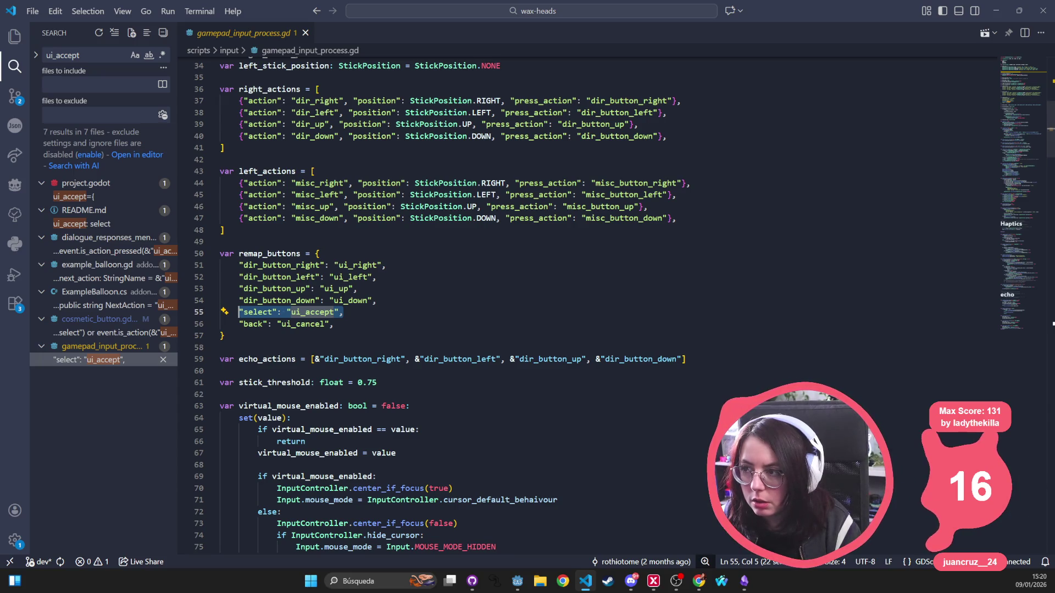
pyautogui.hotkey('alt', 'Tab')
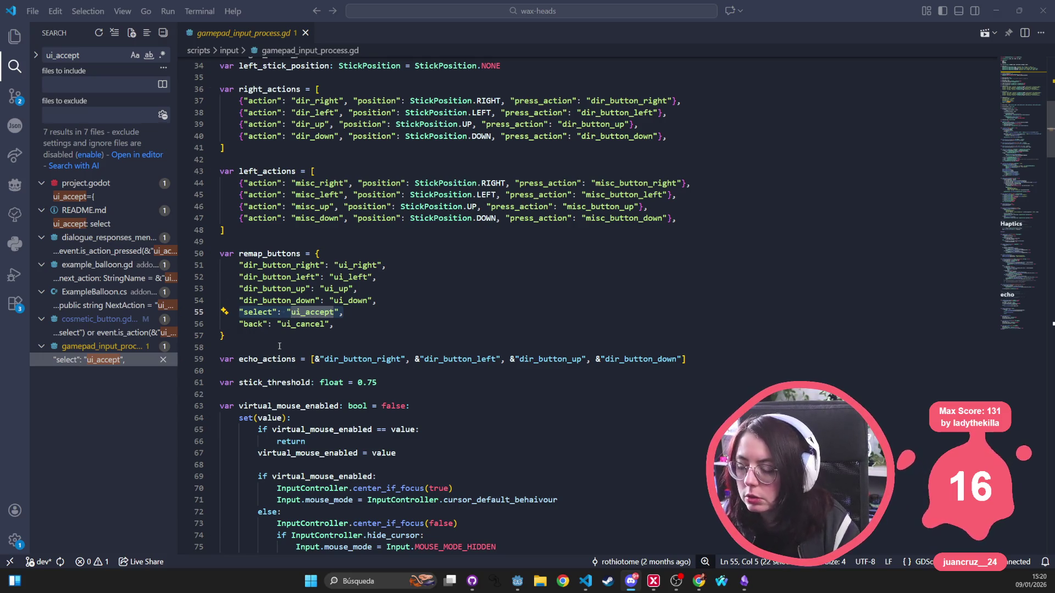
pyautogui.hotkey('alt', 'Tab')
pyautogui.doubleClick(259, 312)
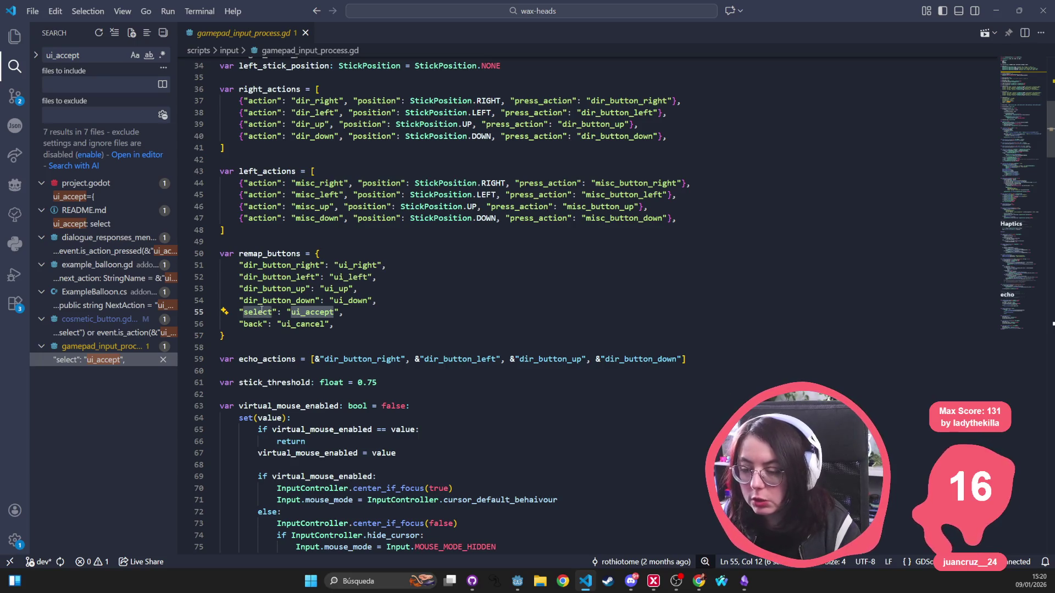
pyautogui.doubleClick(312, 312)
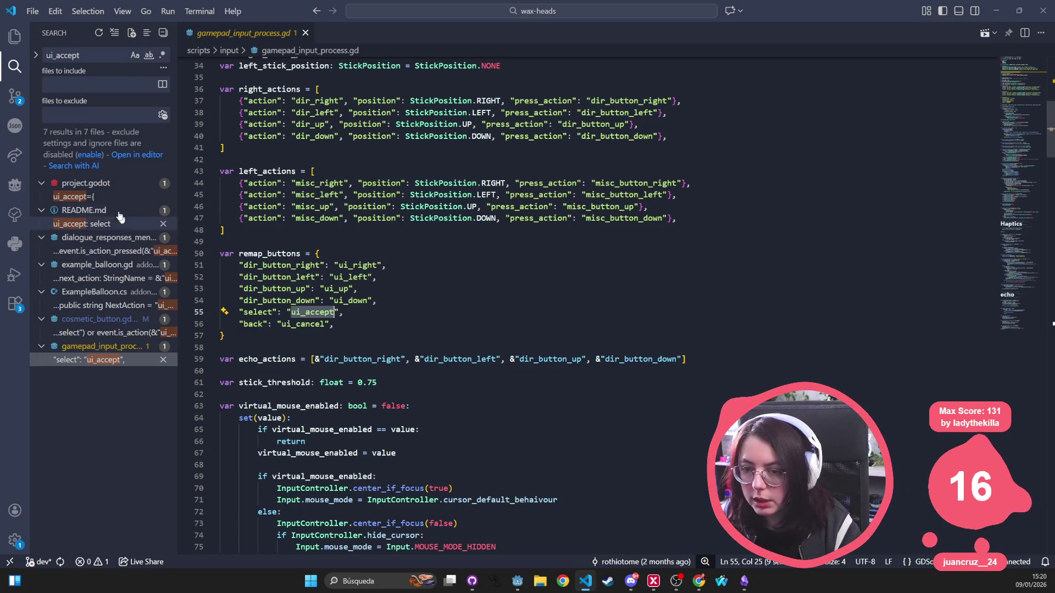
pyautogui.hotkey('ctrl', 'shift', 'e')
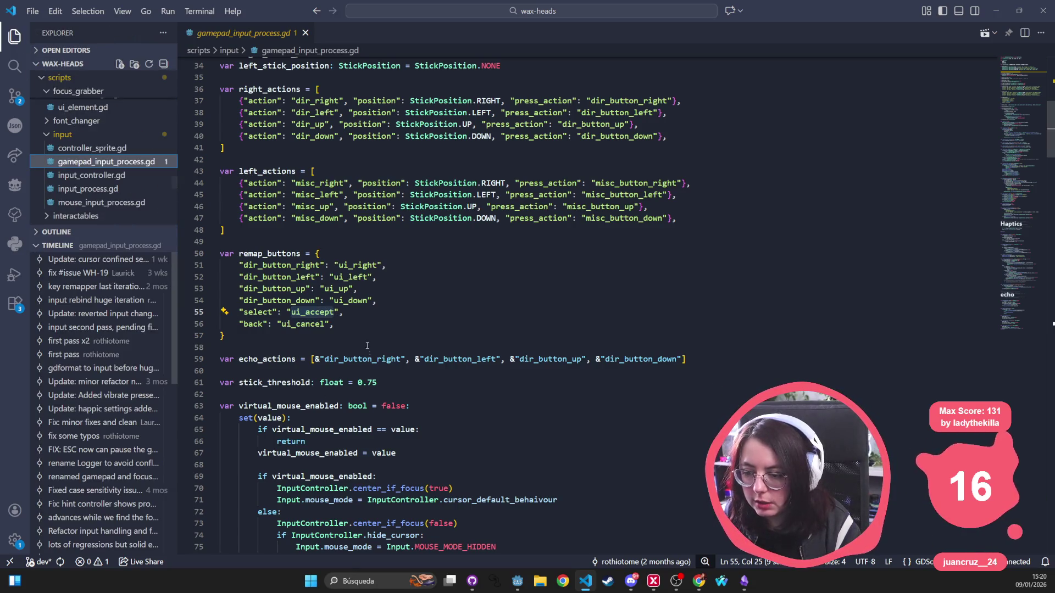
pyautogui.hotkey('ctrl', '1')
pyautogui.press('End')
pyautogui.hotkey('shift', 'Home')
pyautogui.hotkey('shift', 'Up')
pyautogui.hotkey('shift', 'Up')
pyautogui.hotkey('shift', 'Up')
pyautogui.hotkey('shift', 'Down')
pyautogui.hotkey('shift', 'Down')
pyautogui.hotkey('shift', 'Down')
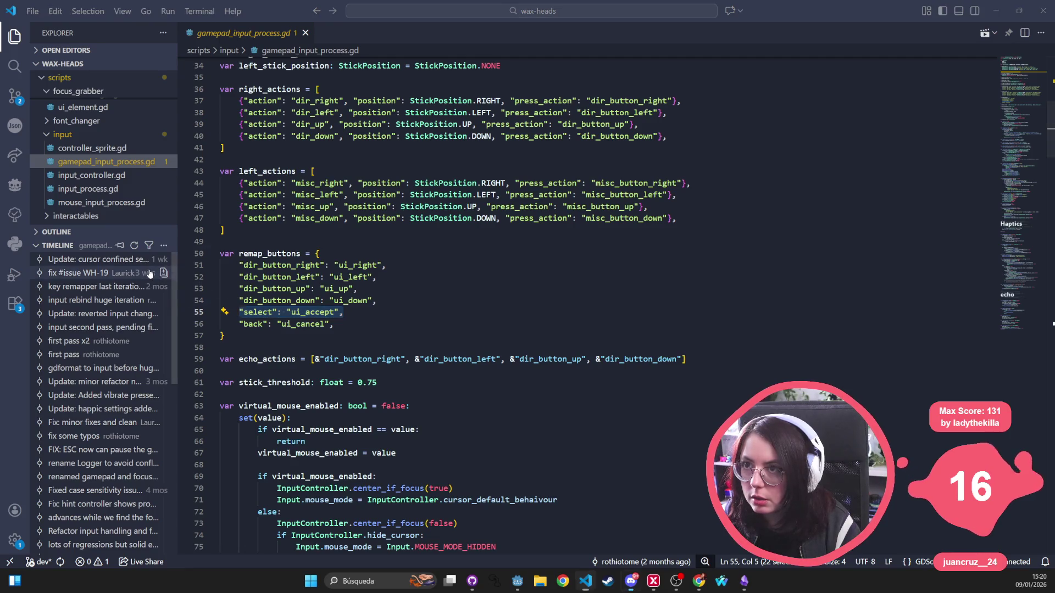
# Glance at Godot, then return and reselect the select and ui_accept words on line 55.
pyautogui.hotkey('alt', 'Tab')
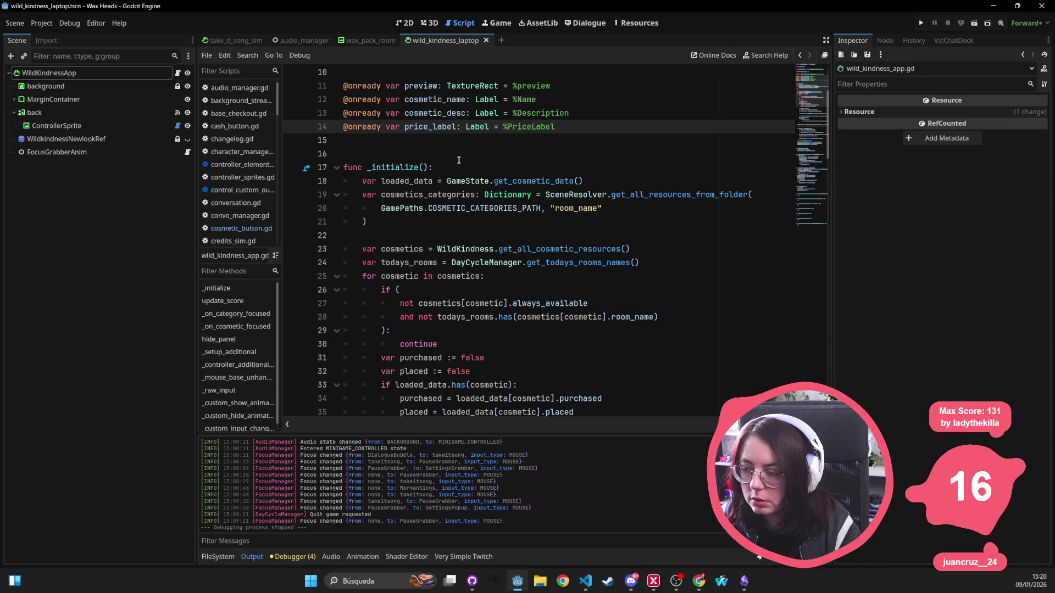
pyautogui.hotkey('alt', 'Tab')
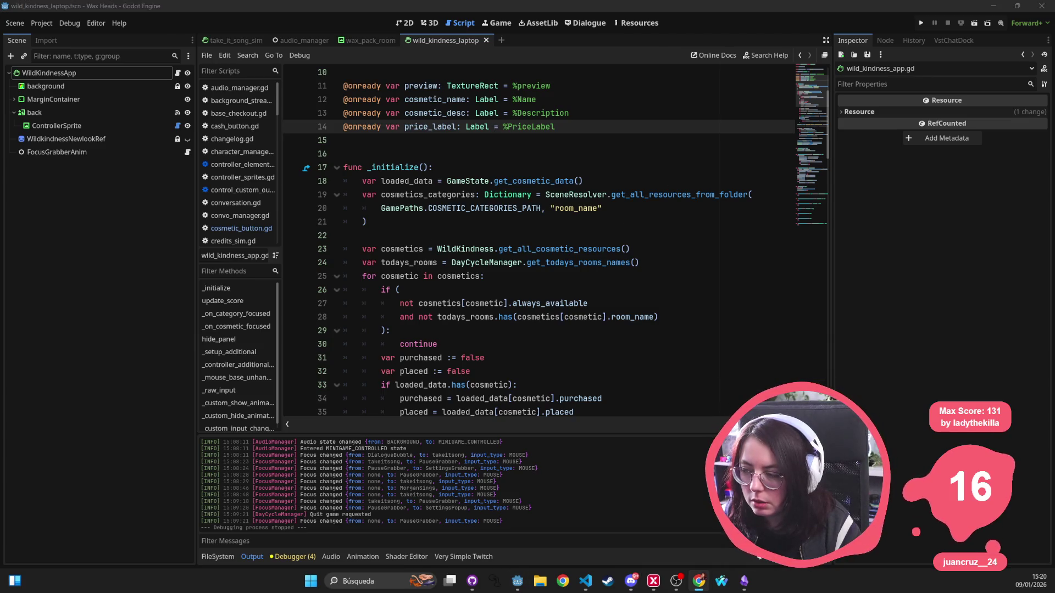
pyautogui.click(993, 5)
pyautogui.moveTo(631, 580)
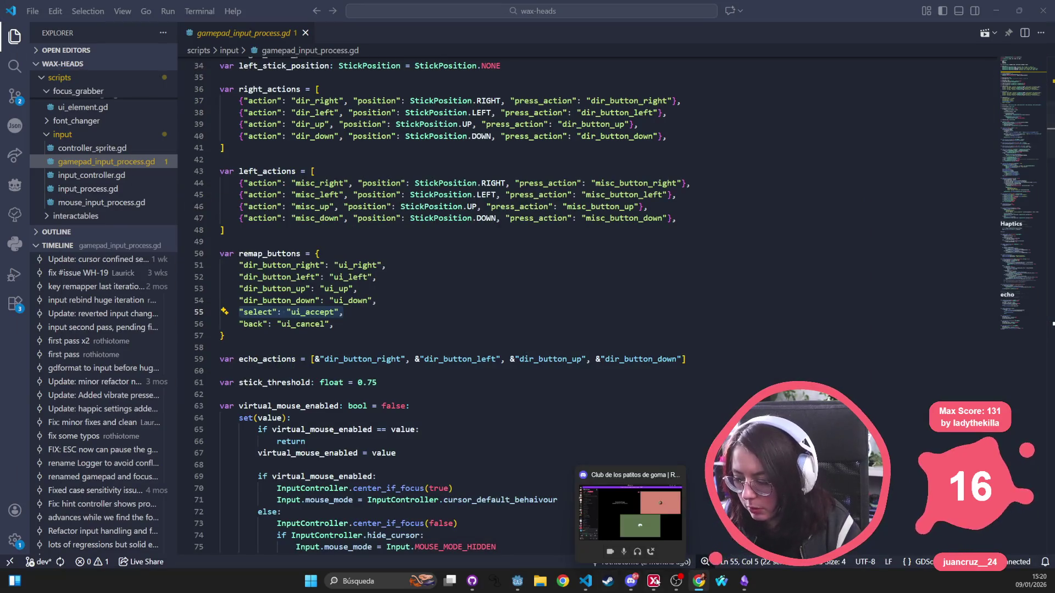
pyautogui.click(585, 580)
pyautogui.click(461, 284)
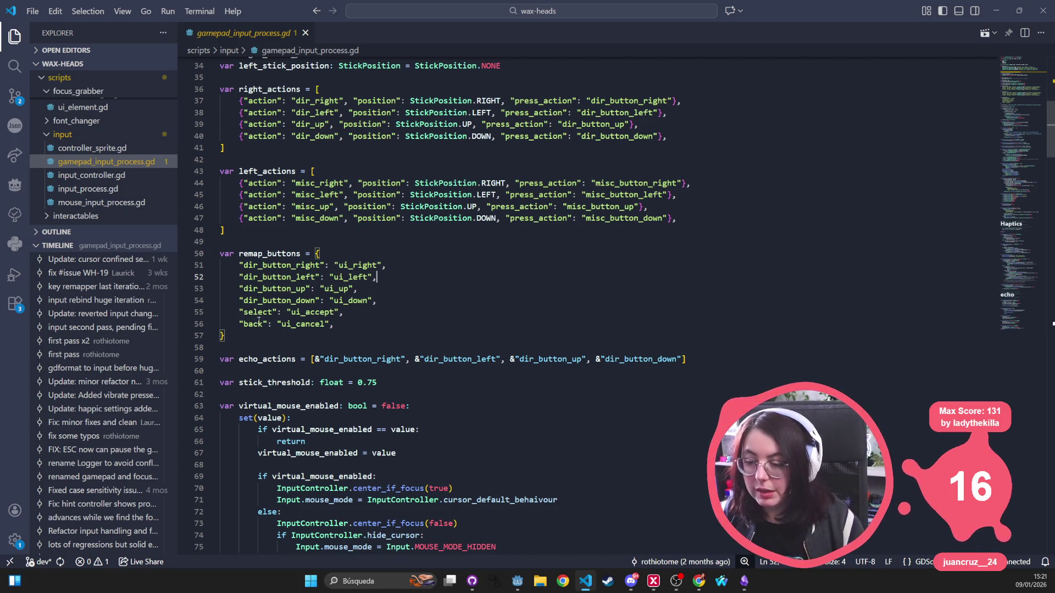
pyautogui.doubleClick(263, 315)
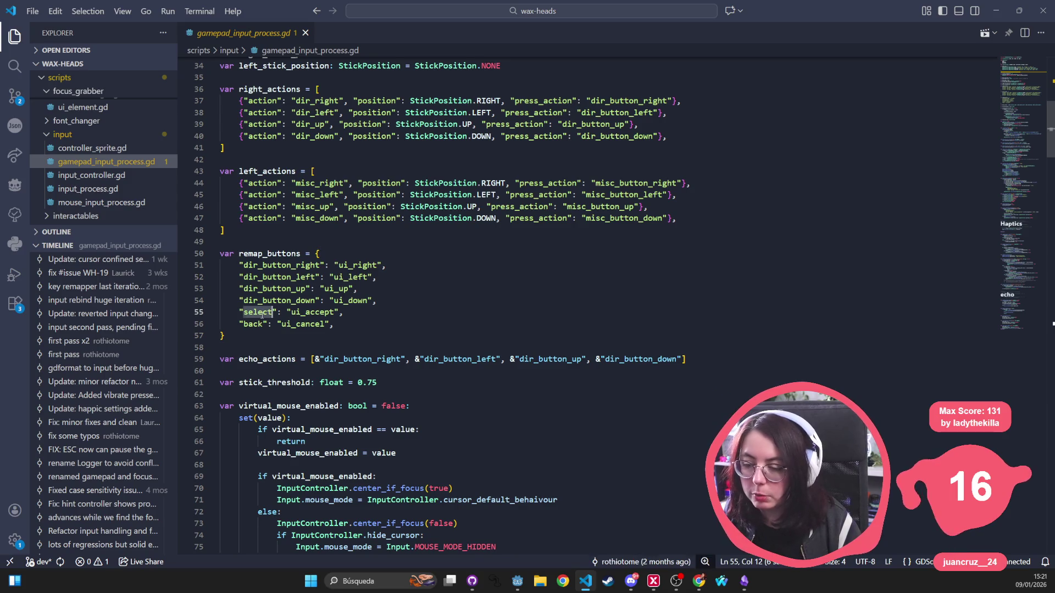
pyautogui.tripleClick(319, 314)
pyautogui.doubleClick(310, 315)
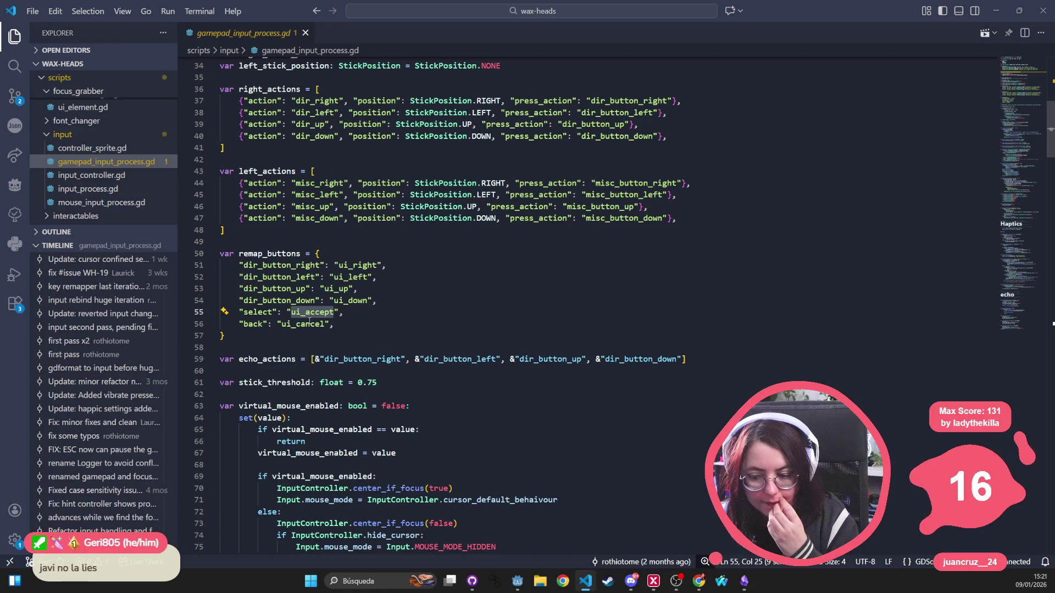
pyautogui.scroll(-2, 309, 321)
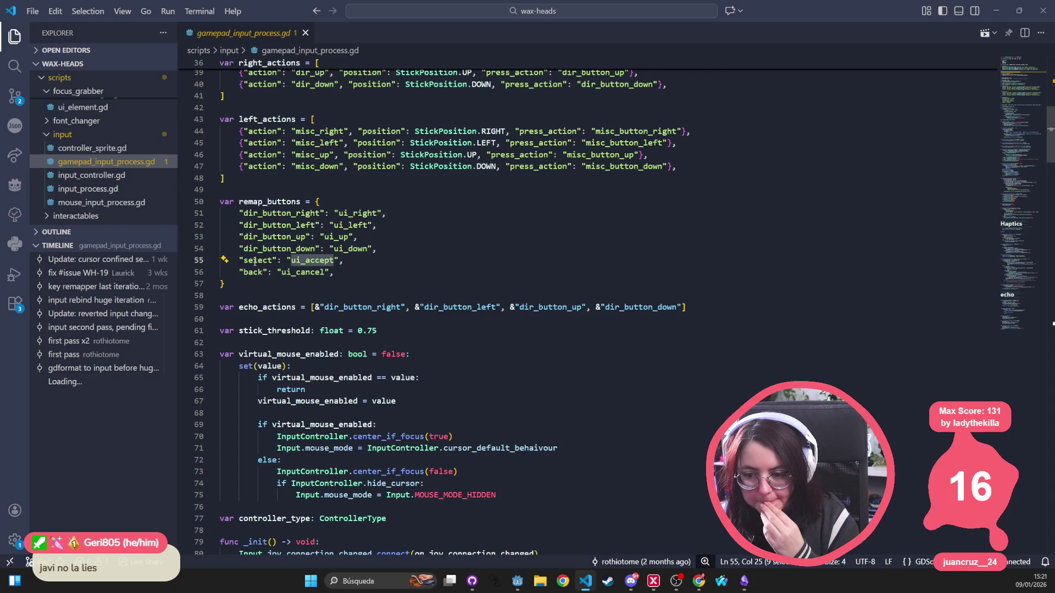
# Review the remap_buttons dictionary, selecting and then deselecting ui_accept on line 55.
pyautogui.click(280, 225)
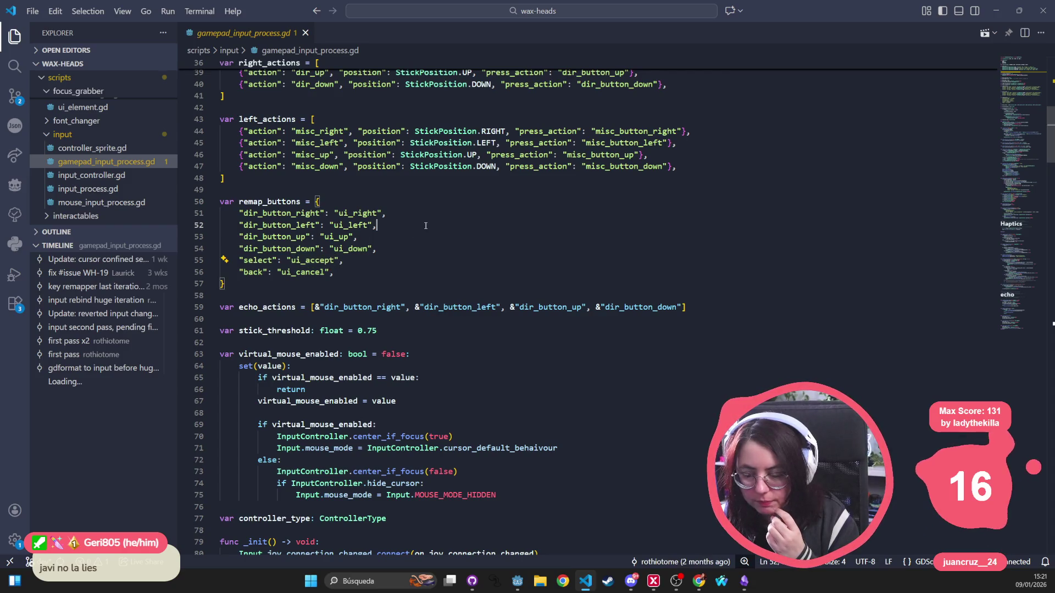
pyautogui.click(366, 105)
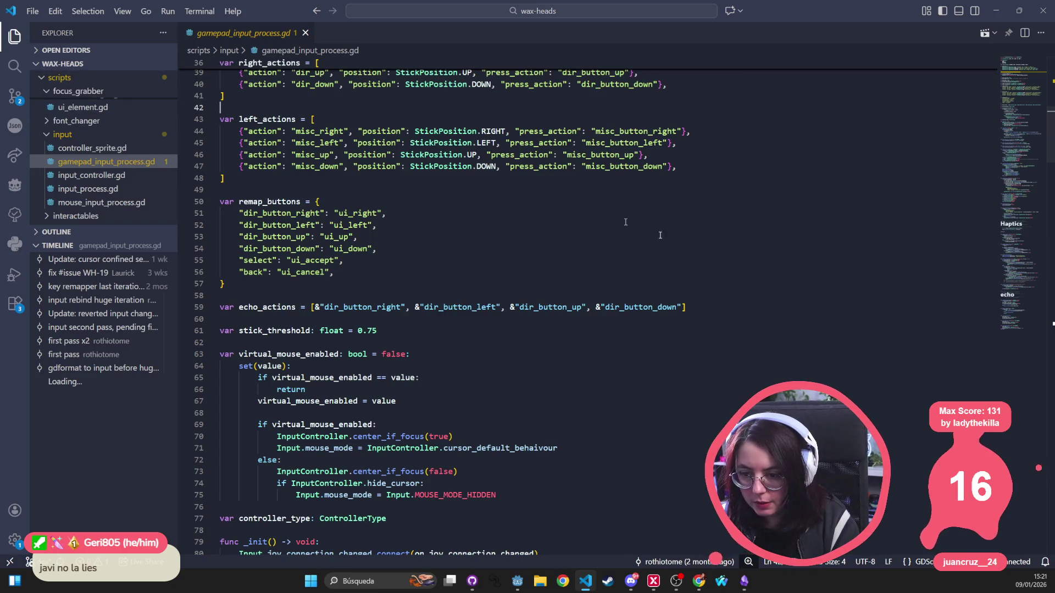
pyautogui.doubleClick(323, 261)
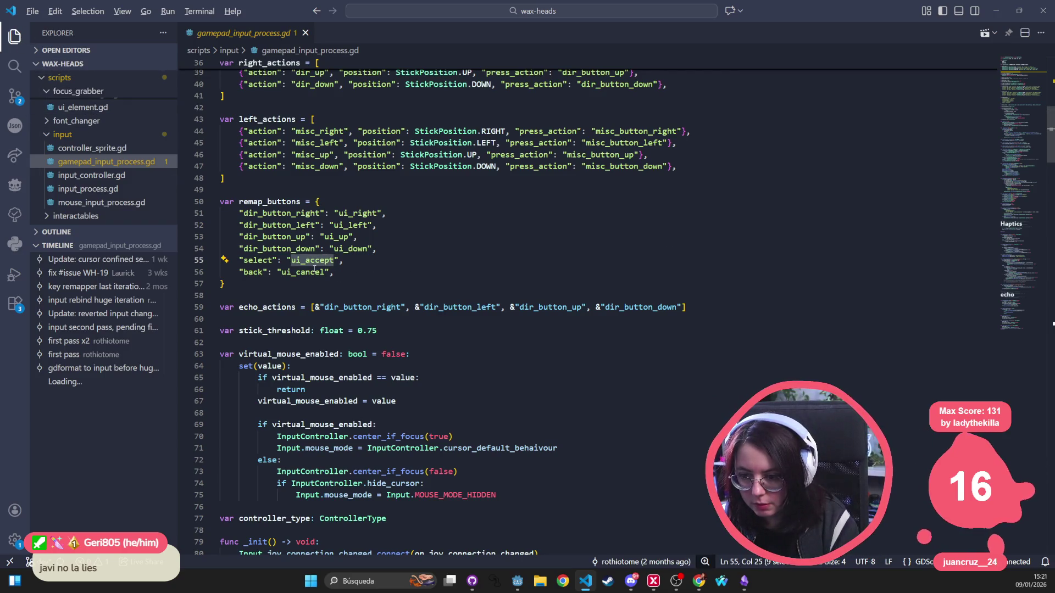
pyautogui.click(670, 353)
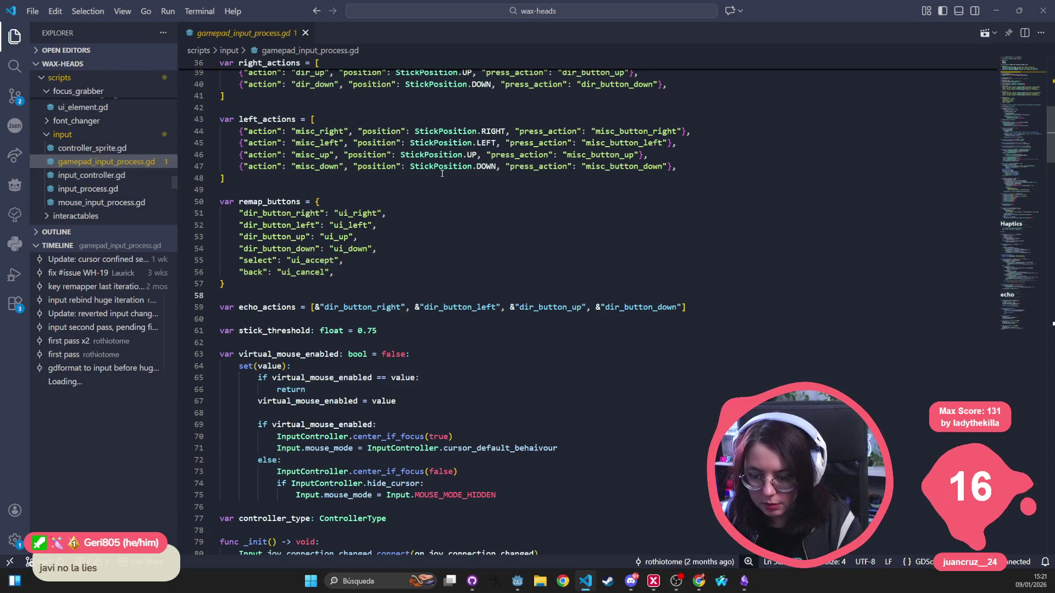
# Cancel Quick Open and return to Godot's wild_kindness_laptop scene canvas.
pyautogui.hotkey('ctrl', 'p')
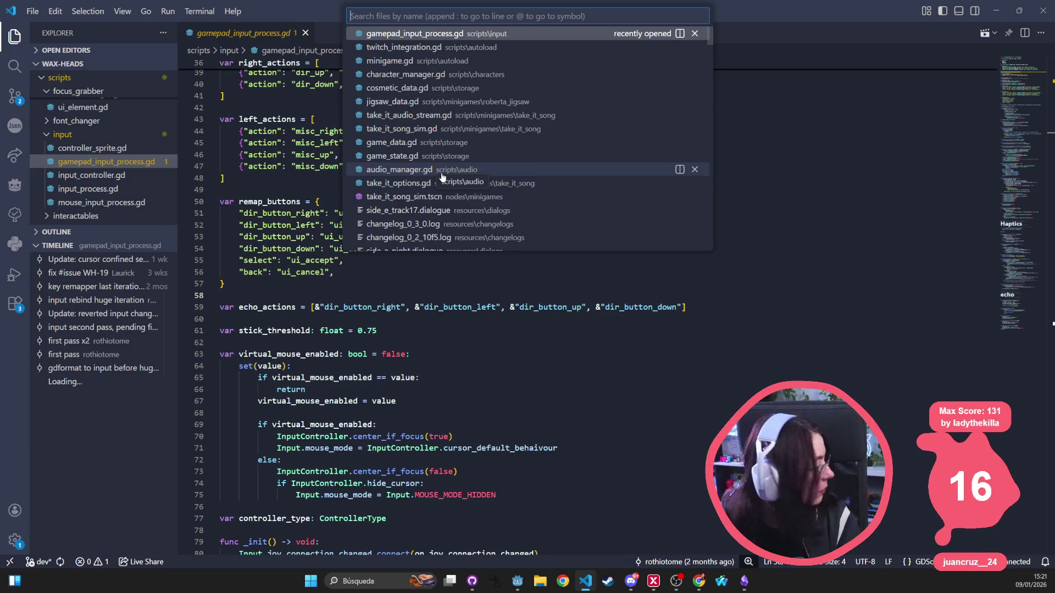
pyautogui.write('t')
pyautogui.press('BackSpace')
pyautogui.press('BackSpace')
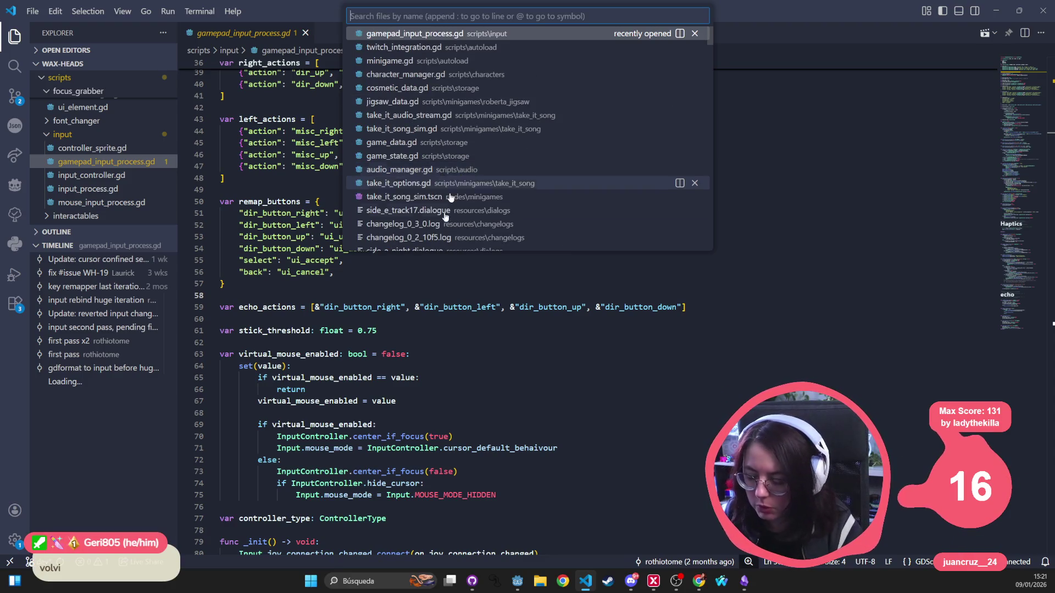
pyautogui.press('Escape')
pyautogui.hotkey('alt', 'Tab')
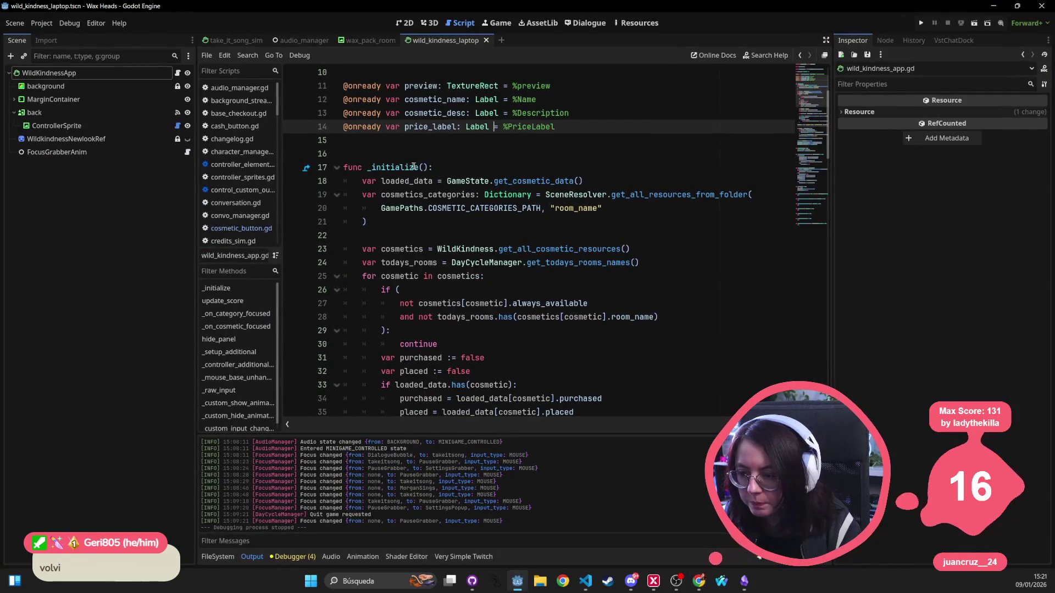
pyautogui.click(405, 23)
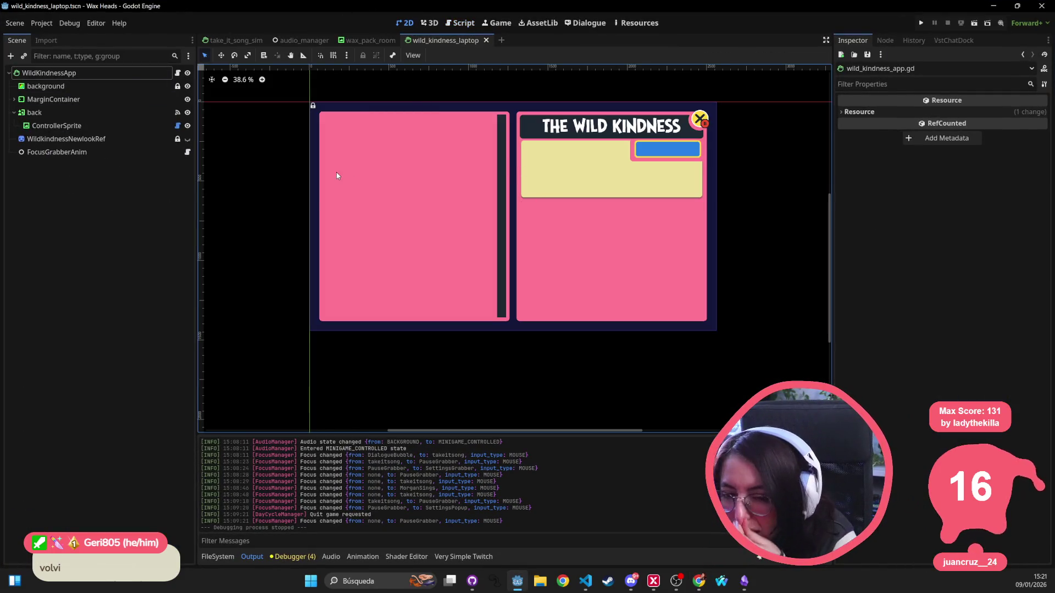
pyautogui.click(165, 73)
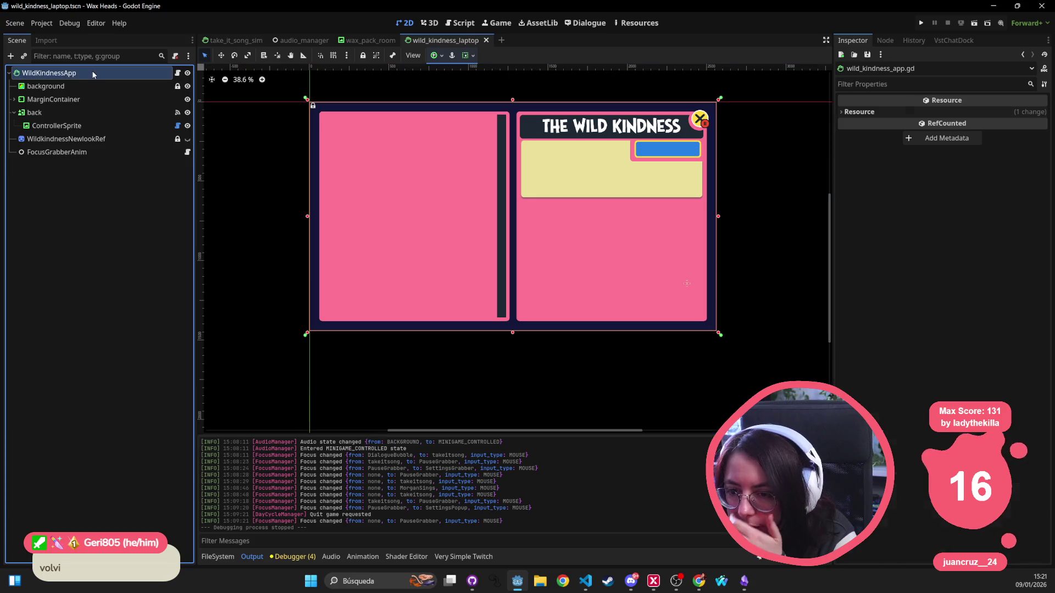
pyautogui.click(176, 73)
pyautogui.scroll(-5, 410, 196)
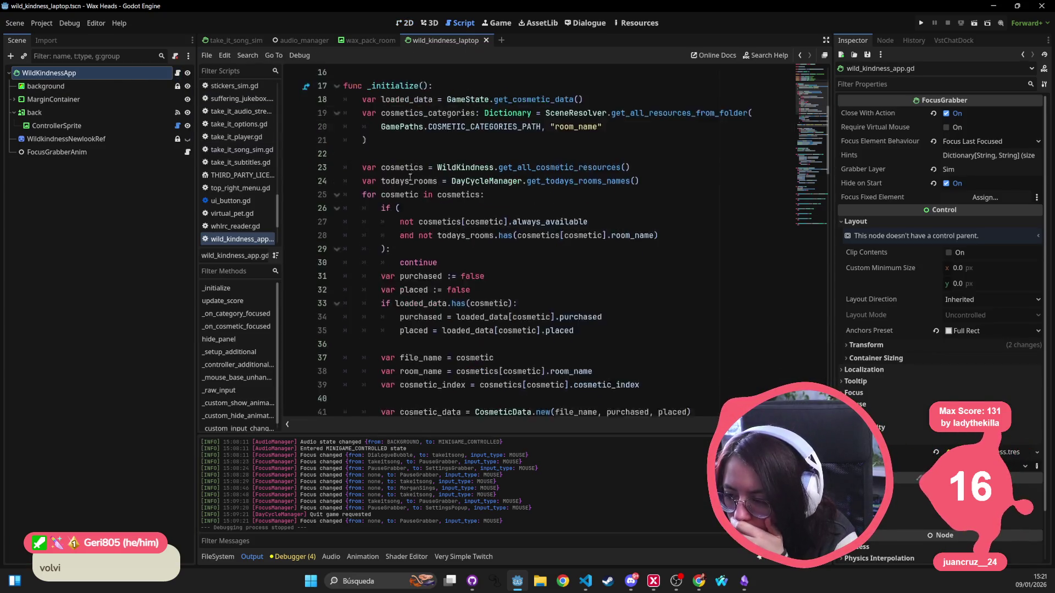
pyautogui.scroll(-11, 410, 196)
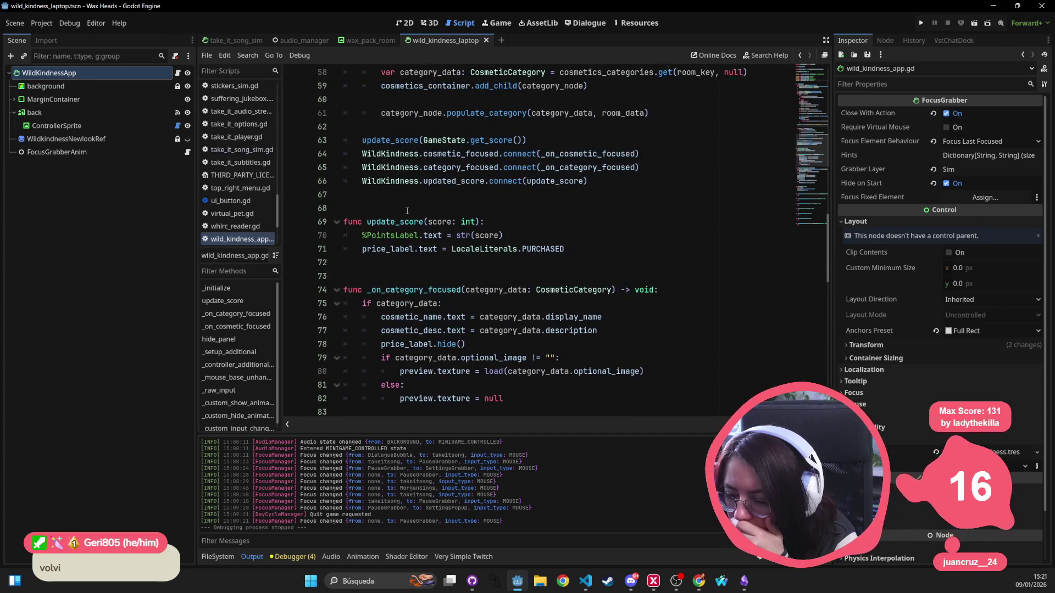
pyautogui.scroll(-7, 457, 270)
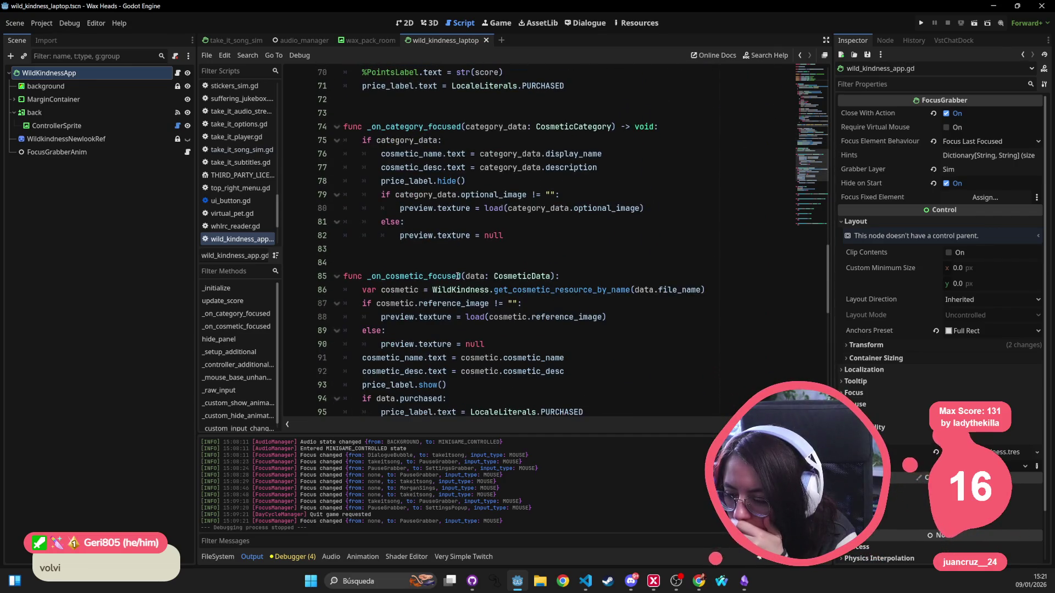
pyautogui.scroll(-7, 612, 323)
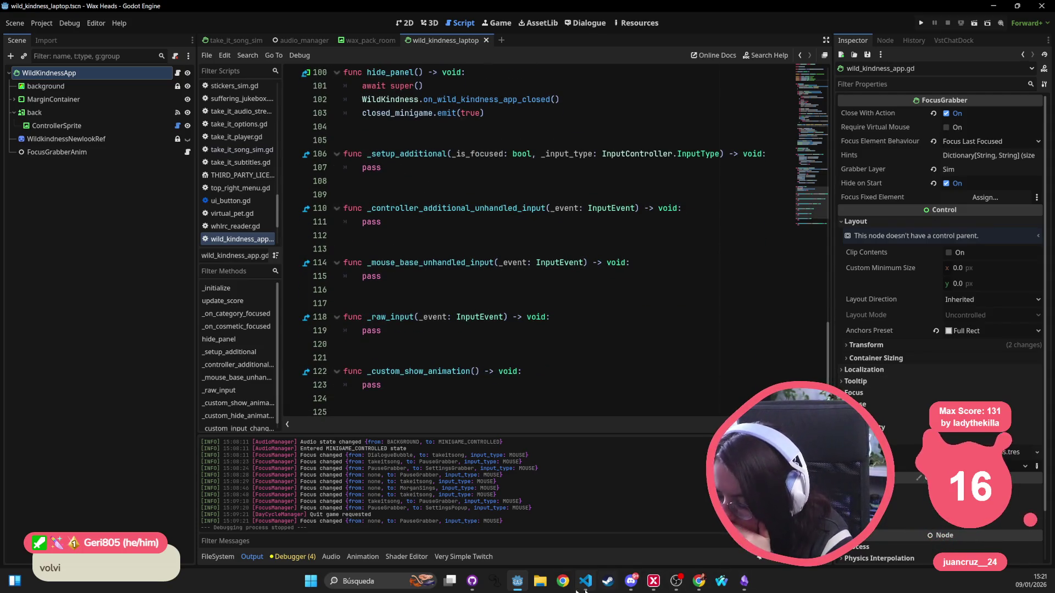
pyautogui.click(473, 581)
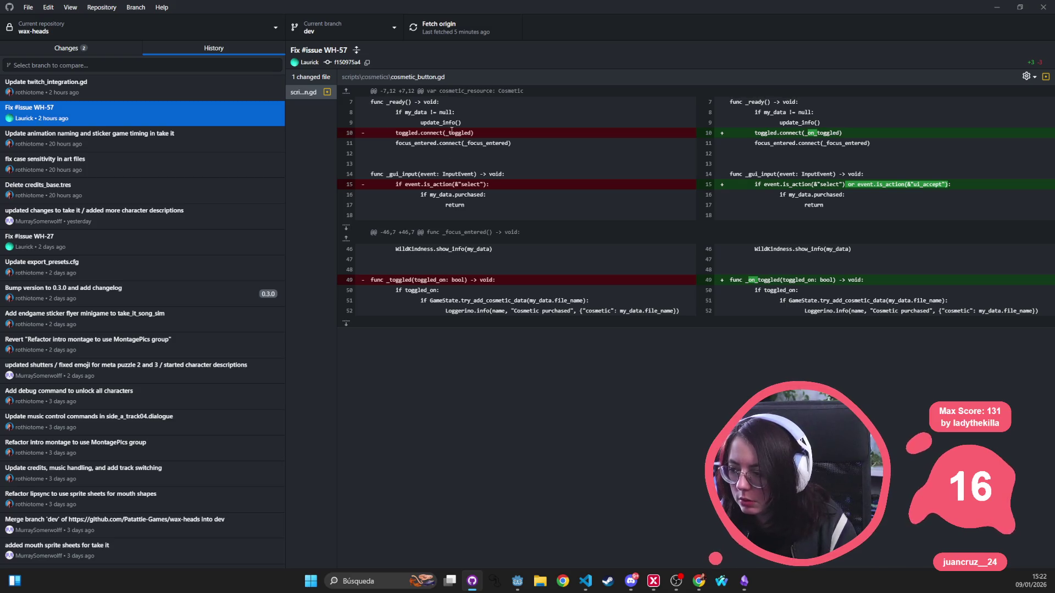
pyautogui.moveTo(393, 185); pyautogui.dragTo(521, 186)
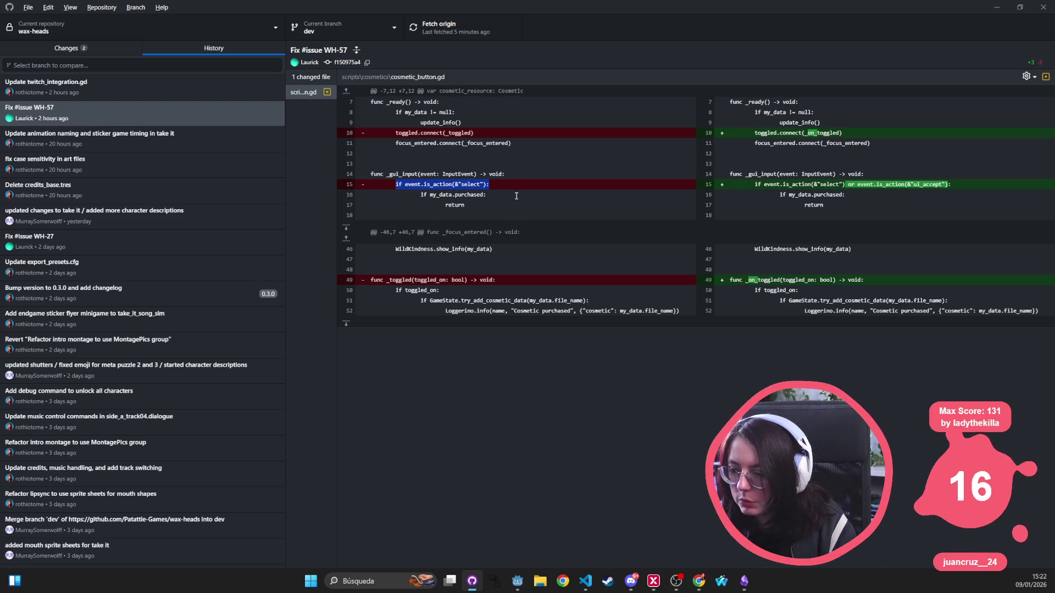
pyautogui.hotkey('alt', 'Tab')
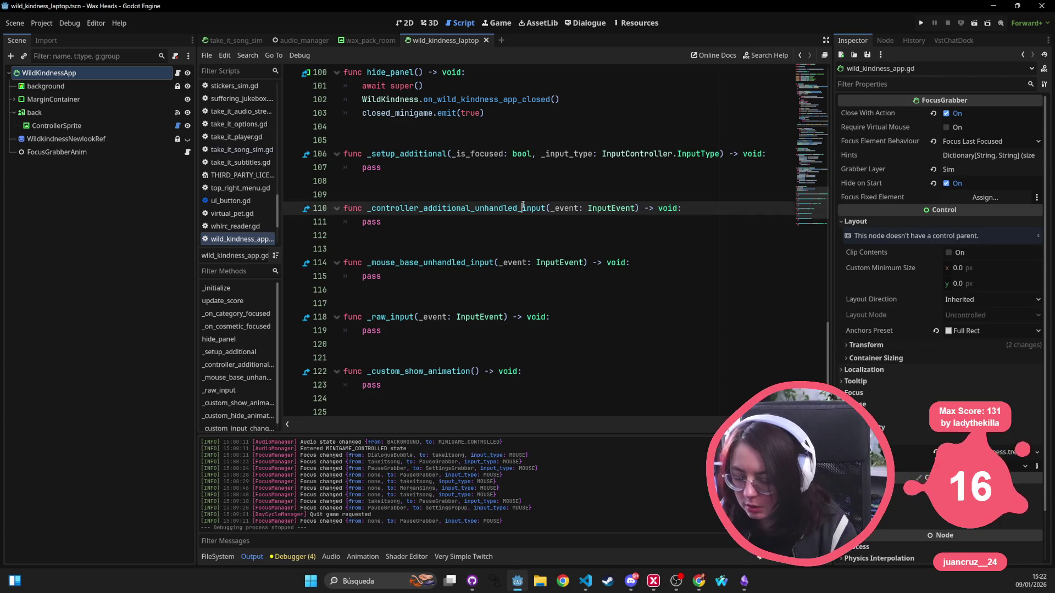
# Switch to the wax_pack_room scene, then open cosmetic_button.gd in VS Code with Ctrl+P.
pyautogui.click(387, 45)
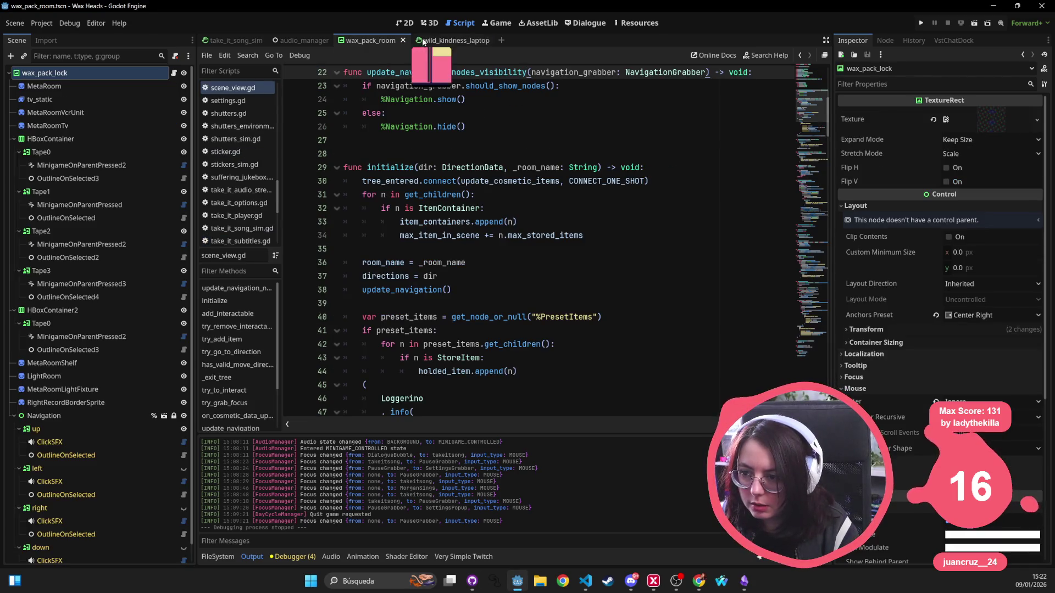
pyautogui.click(587, 582)
pyautogui.hotkey('ctrl', 'p')
pyautogui.write('gui_input')
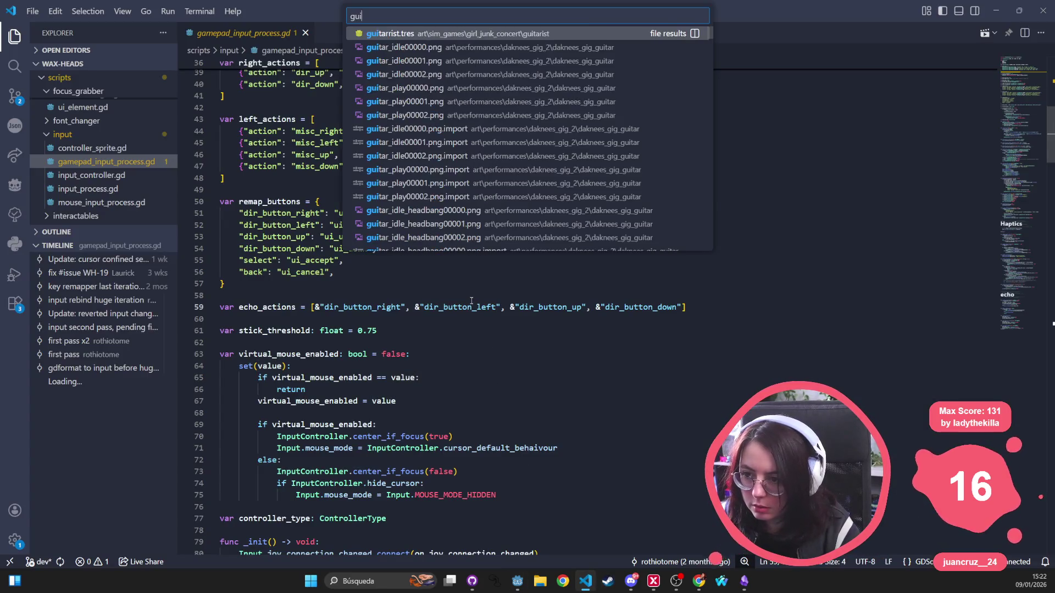
pyautogui.press('BackSpace')
pyautogui.press('BackSpace')
pyautogui.press('BackSpace')
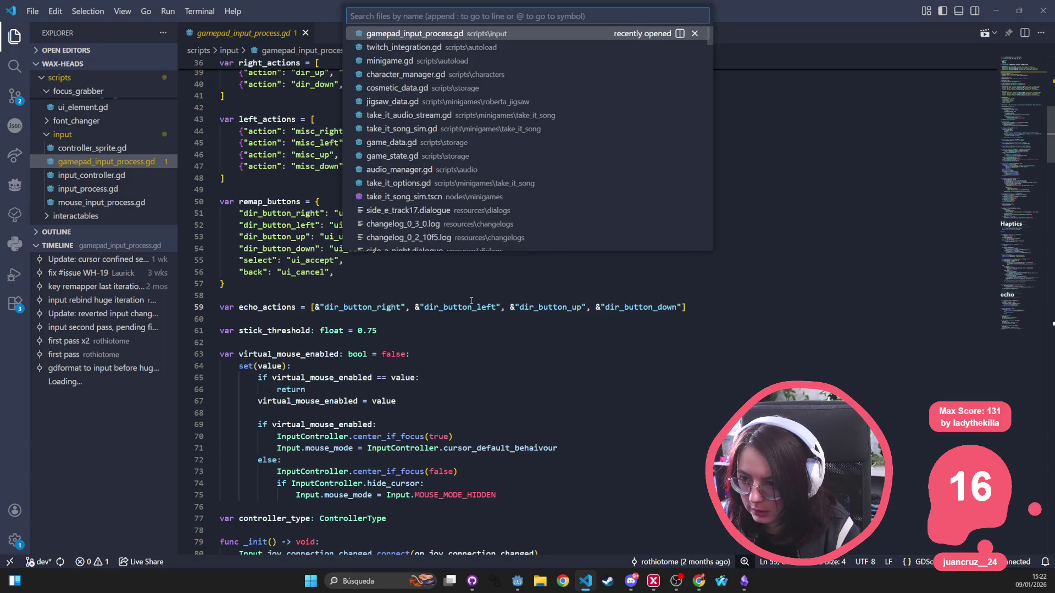
pyautogui.write('cosmetic_butt')
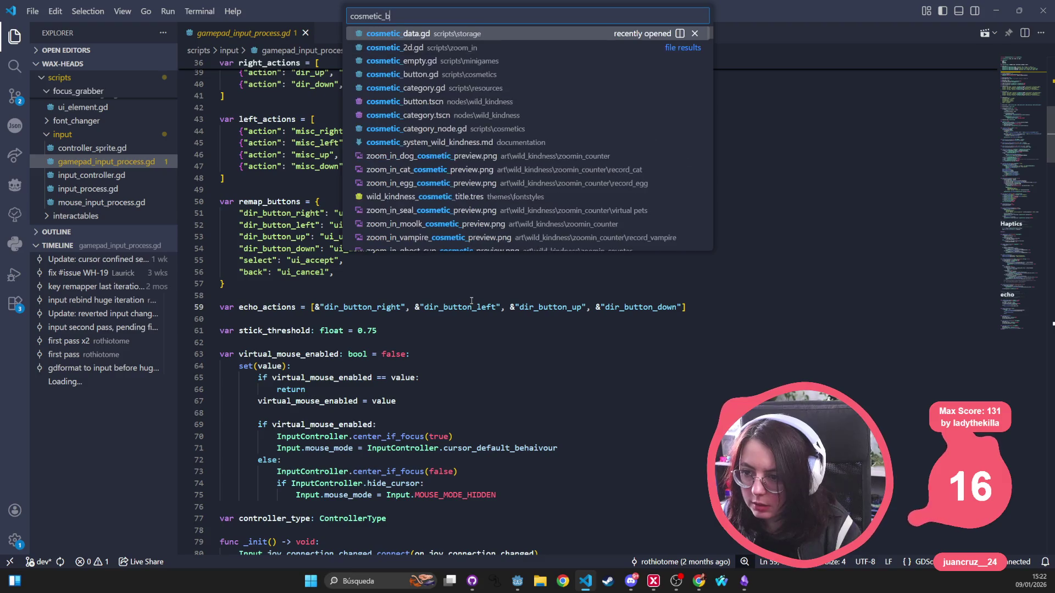
pyautogui.press('Return')
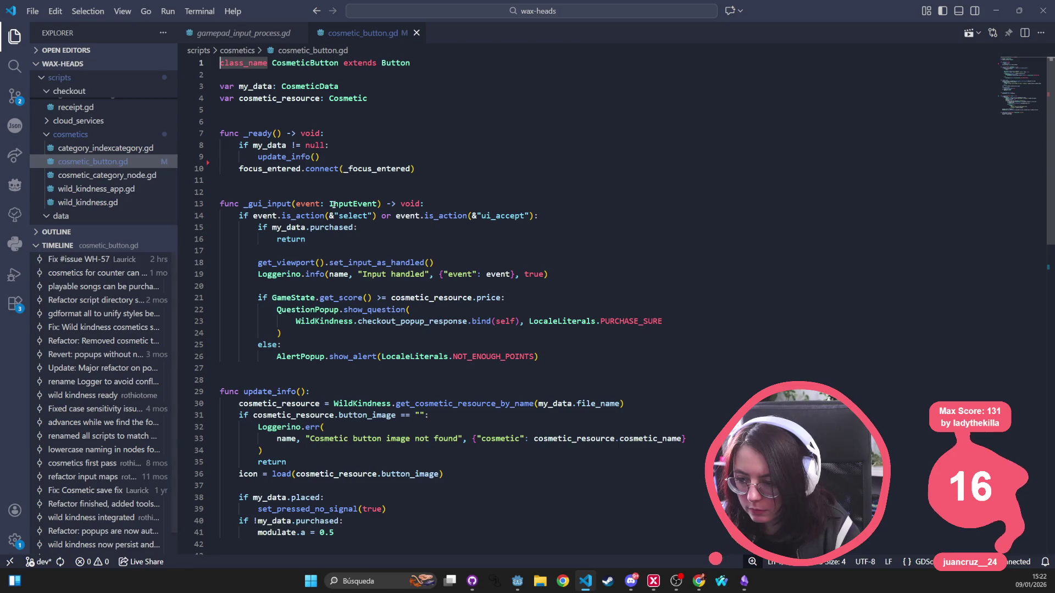
# Select line 14's select/ui_accept condition and open the Fix #issue WH-57 Timeline diff.
pyautogui.moveTo(238, 216); pyautogui.dragTo(324, 216)
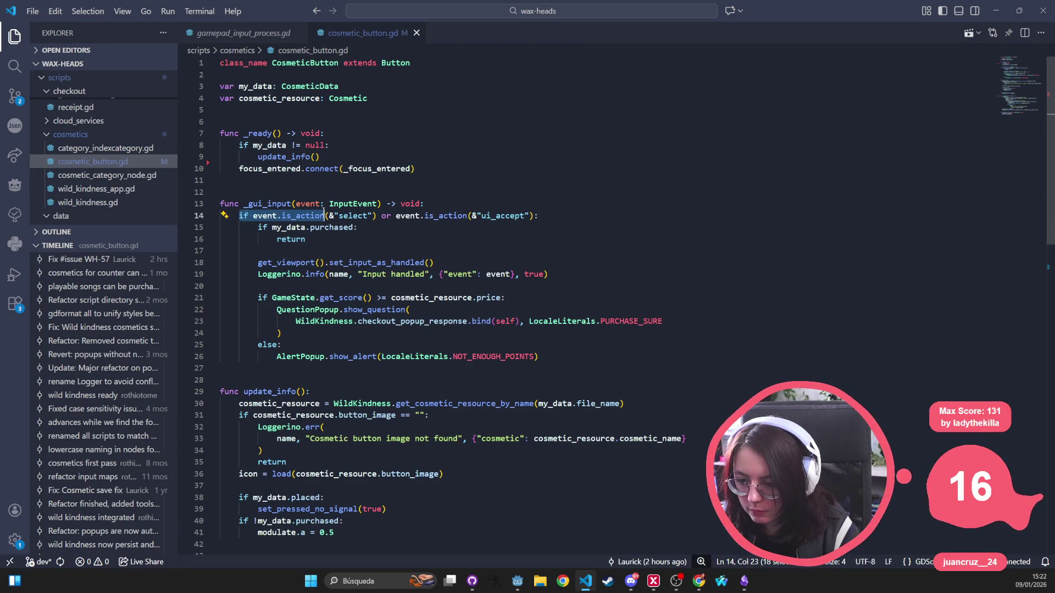
pyautogui.moveTo(324, 216); pyautogui.dragTo(571, 217)
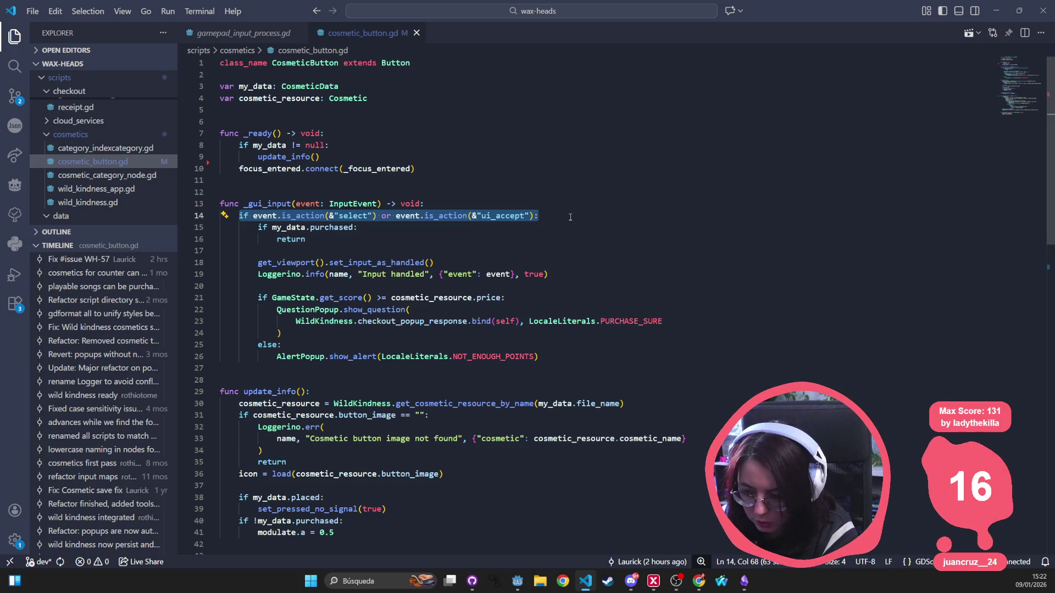
pyautogui.click(82, 259)
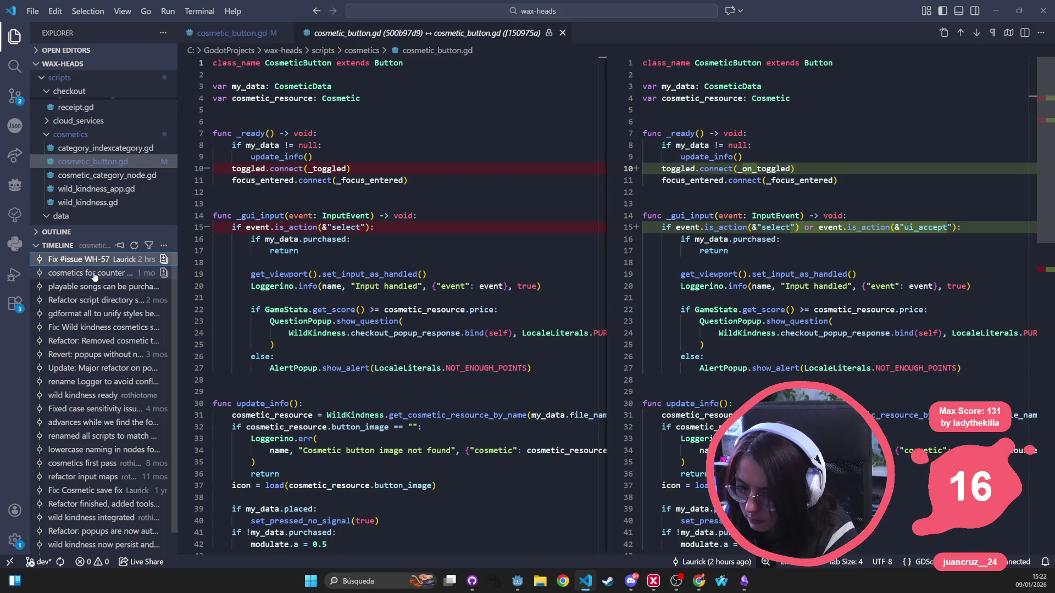
# Compare the cosmetics, playable songs and refactor commits, then return to Fix #issue WH-57.
pyautogui.click(94, 274)
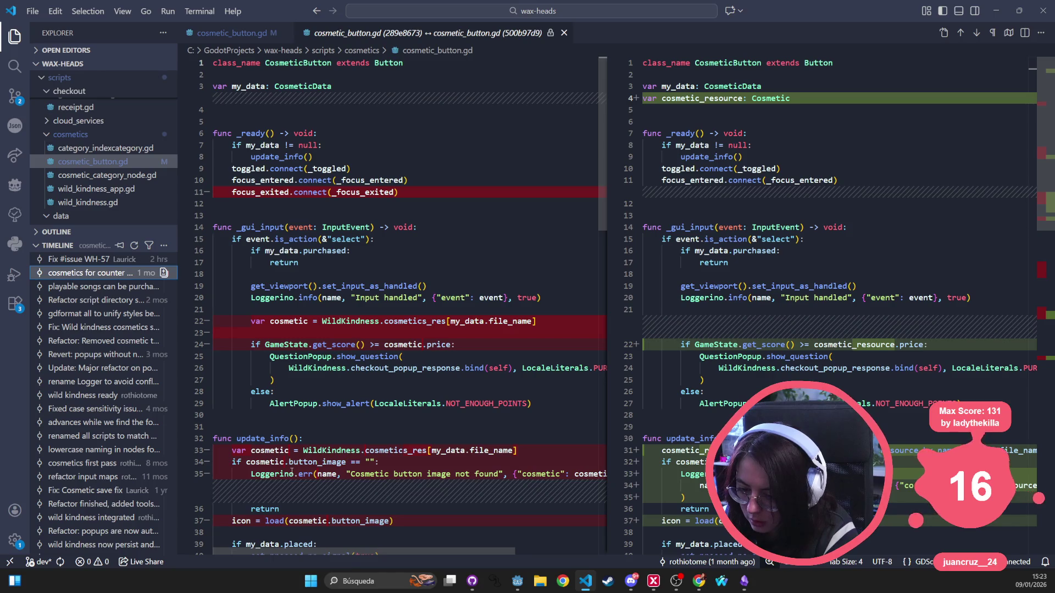
pyautogui.scroll(-6, 291, 471)
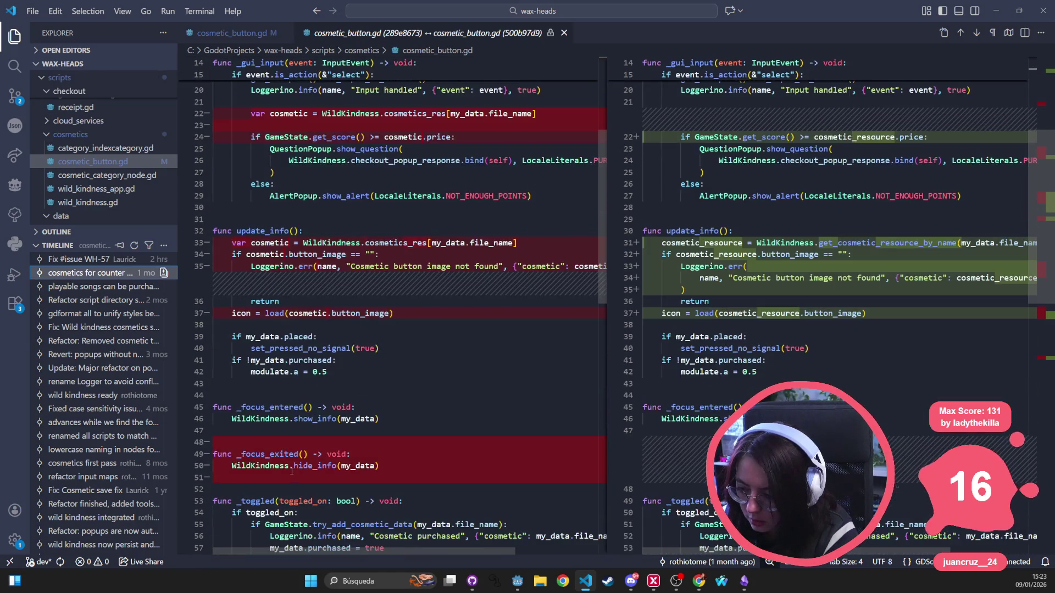
pyautogui.scroll(-3, 291, 470)
pyautogui.scroll(-2, 320, 364)
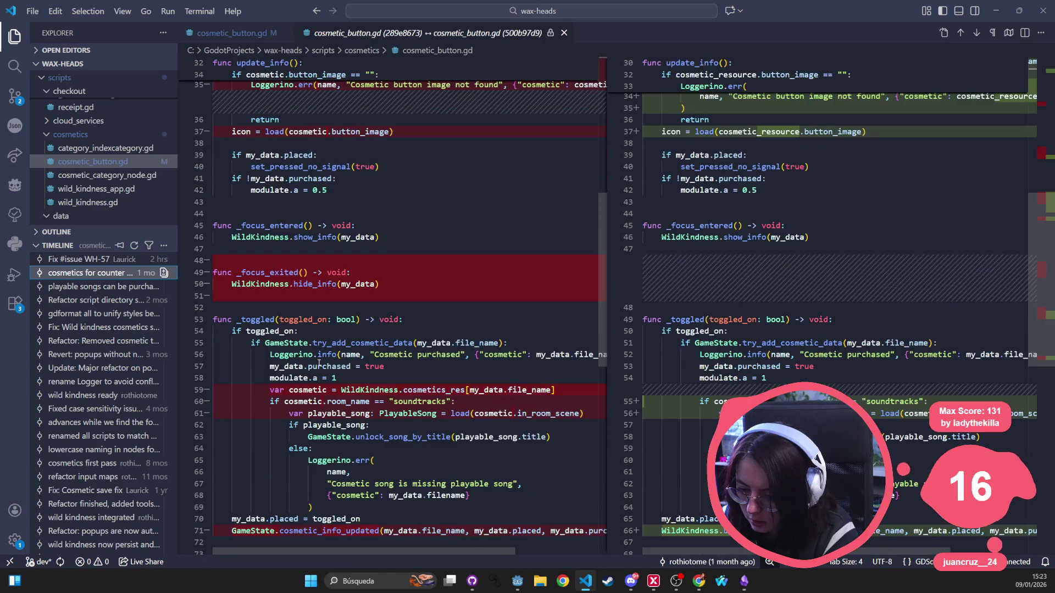
pyautogui.scroll(-3, 315, 378)
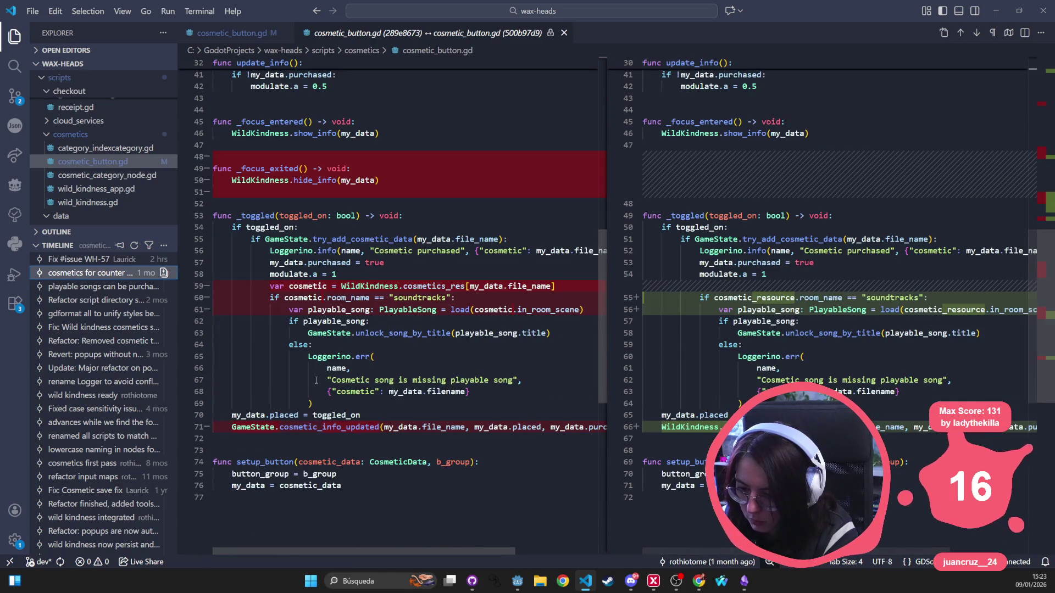
pyautogui.click(99, 287)
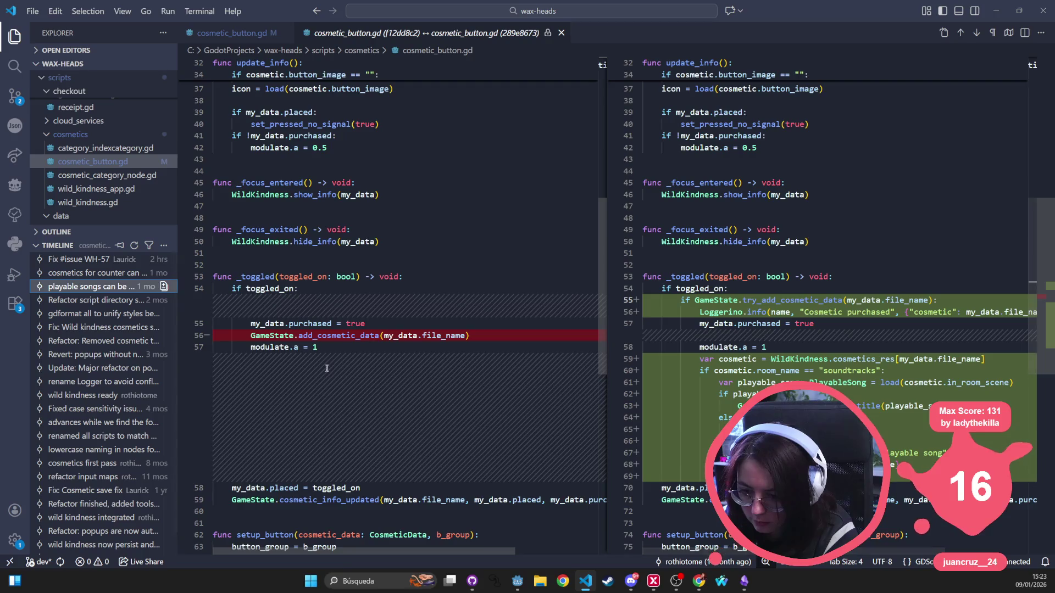
pyautogui.scroll(-5, 333, 373)
pyautogui.click(116, 301)
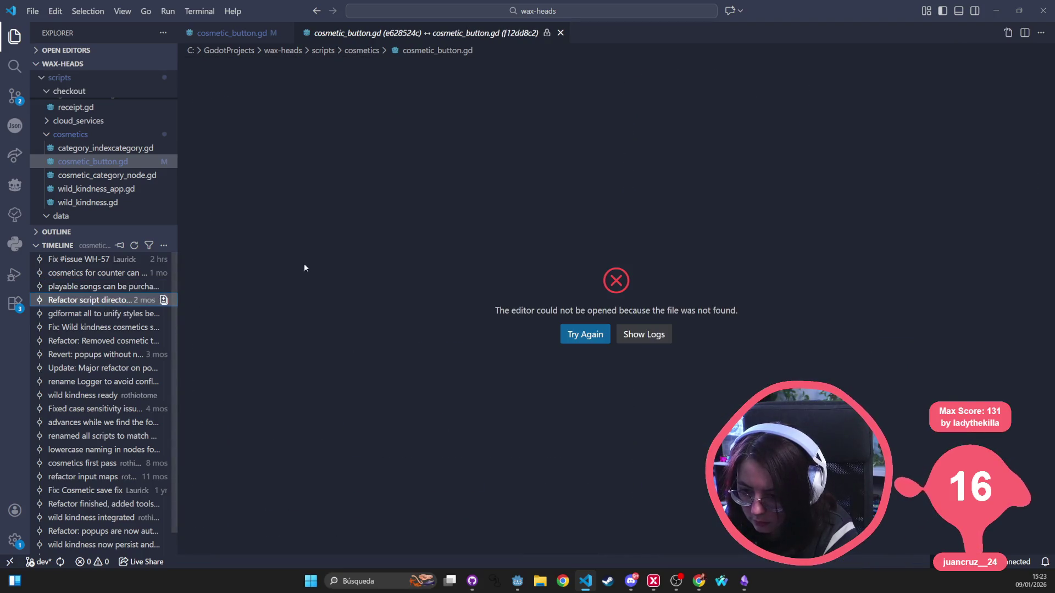
pyautogui.click(109, 260)
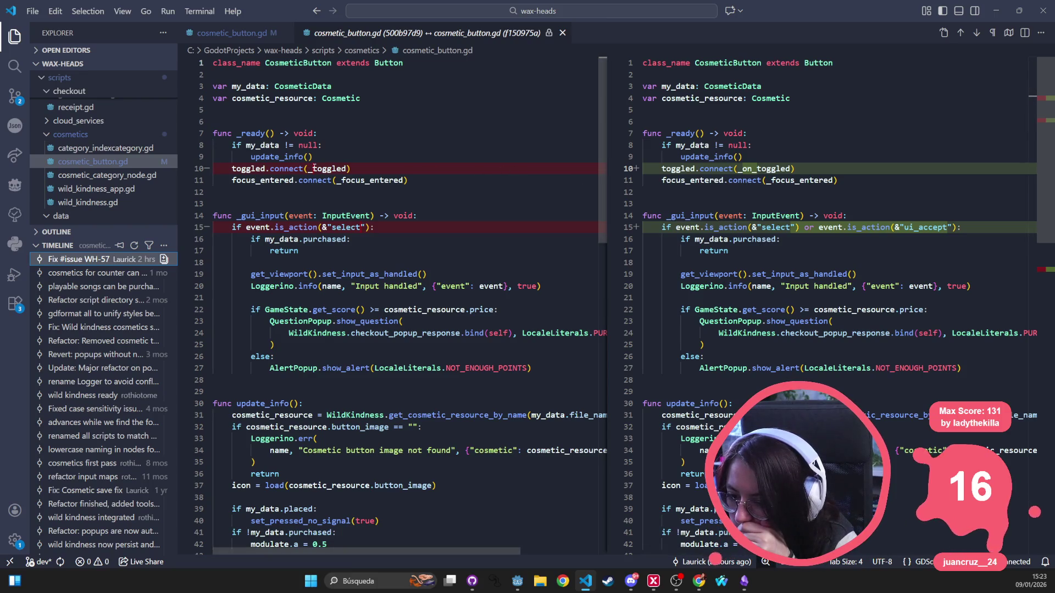
# Examine the _toggled handler on lines 49-50 and the line 10 toggled connection.
pyautogui.scroll(-5, 324, 187)
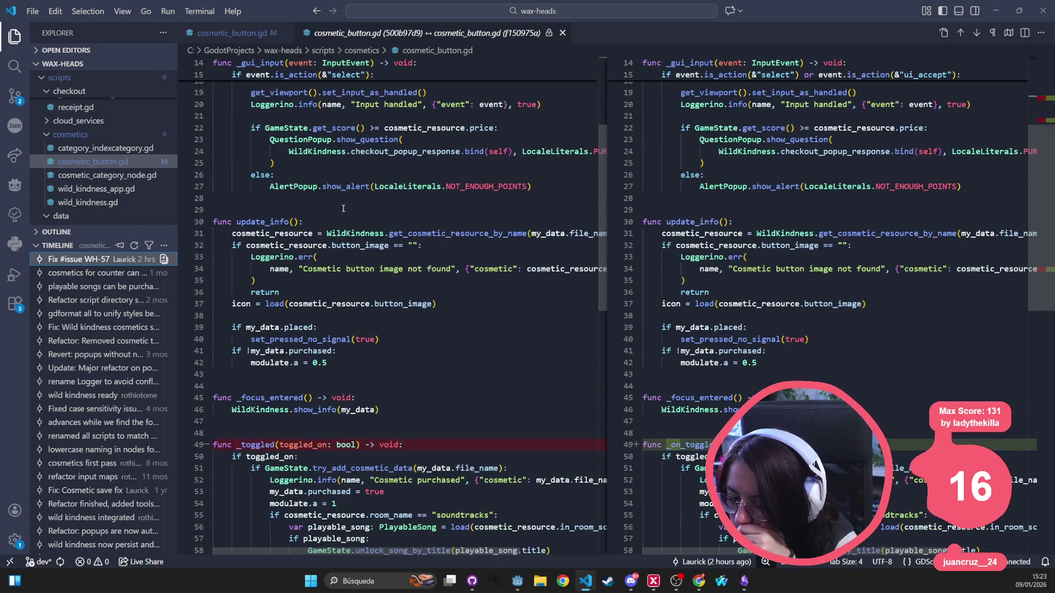
pyautogui.scroll(-2, 309, 481)
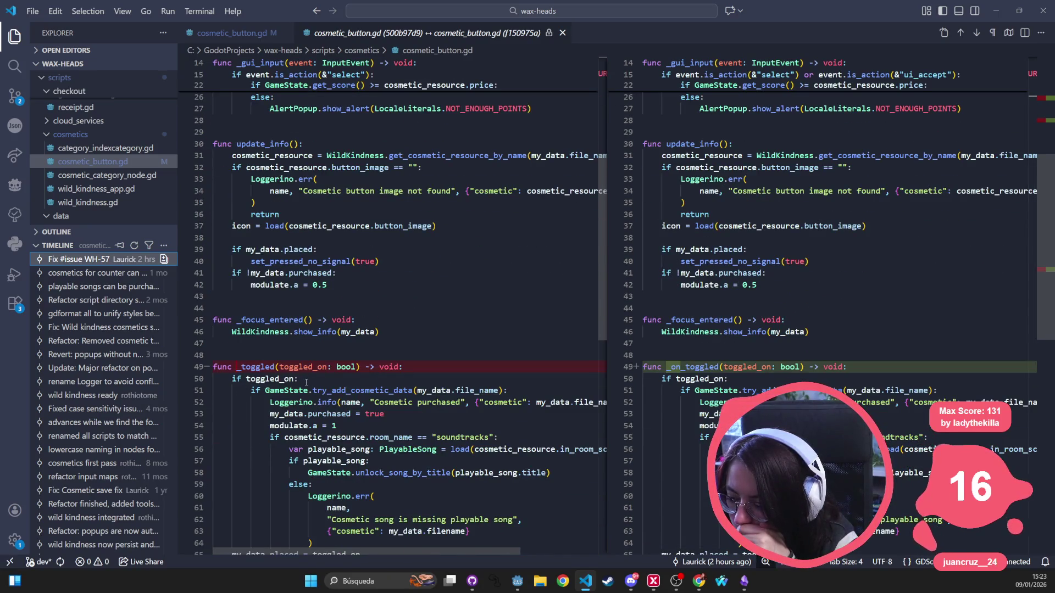
pyautogui.moveTo(304, 380); pyautogui.dragTo(228, 378)
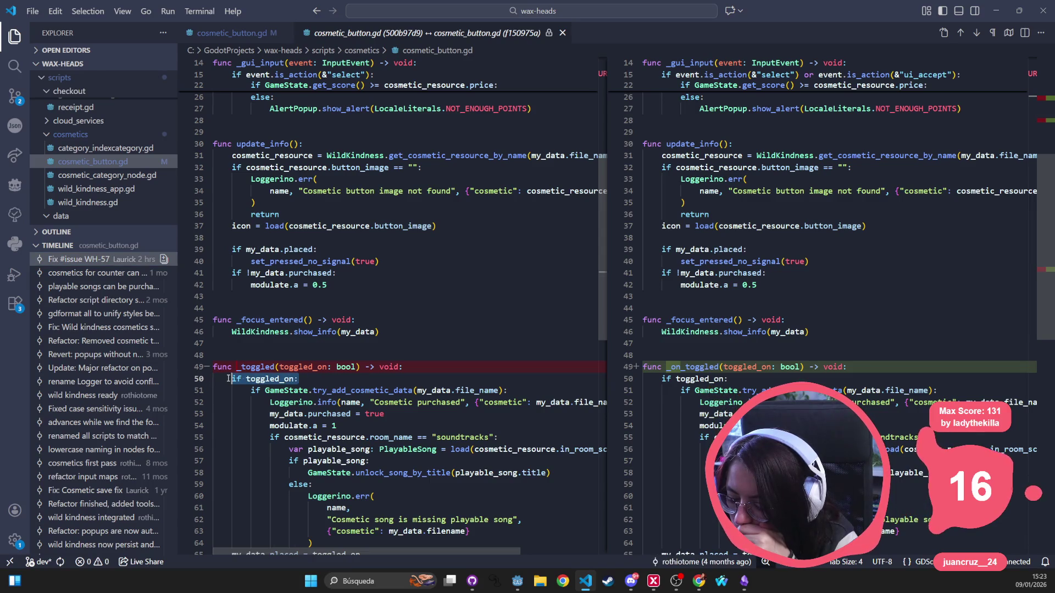
pyautogui.doubleClick(243, 366)
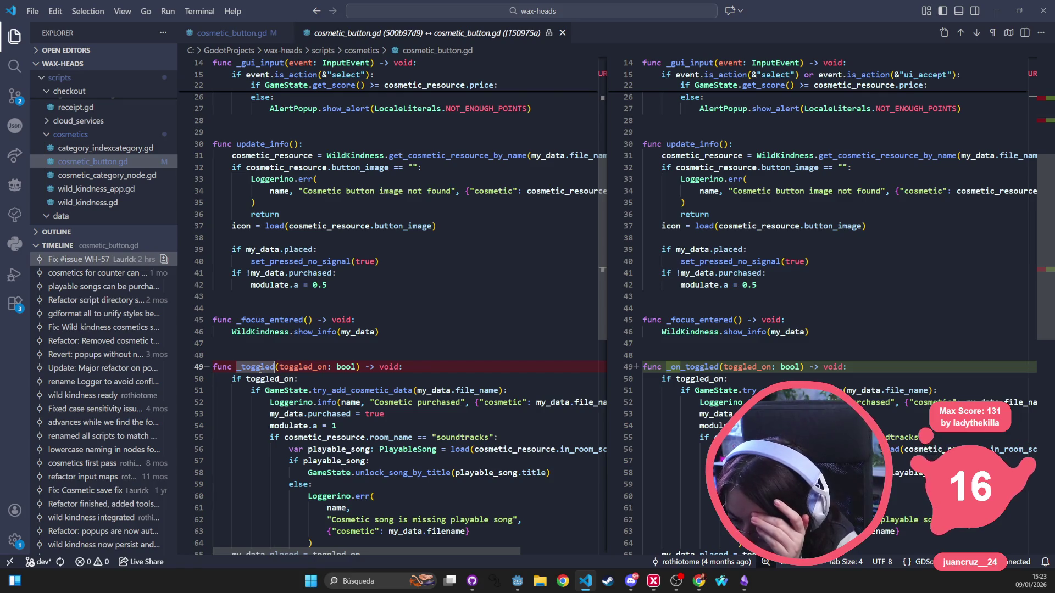
pyautogui.scroll(8, 579, 216)
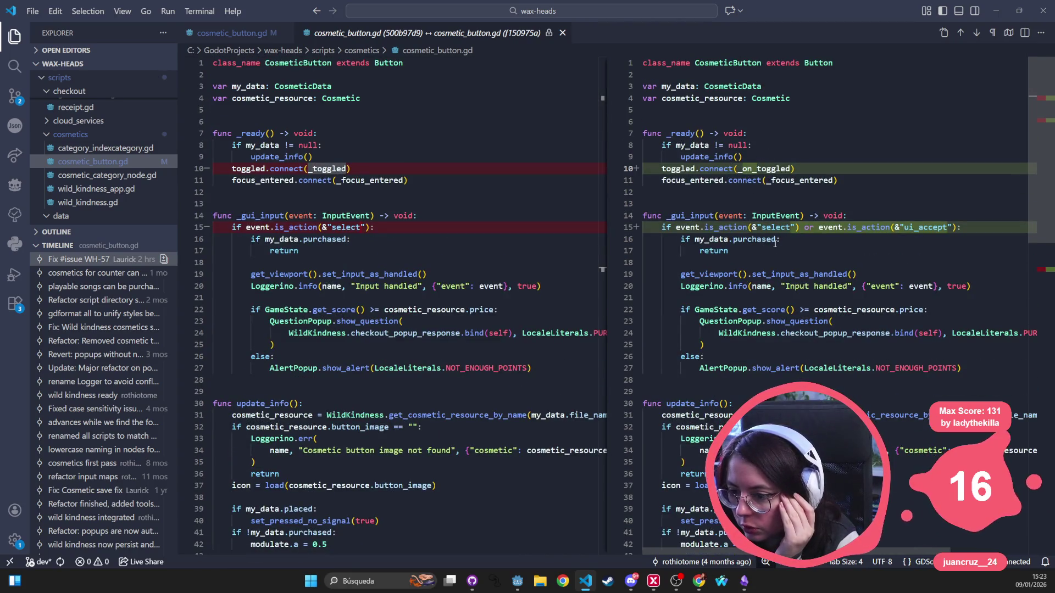
pyautogui.scroll(-7, 338, 162)
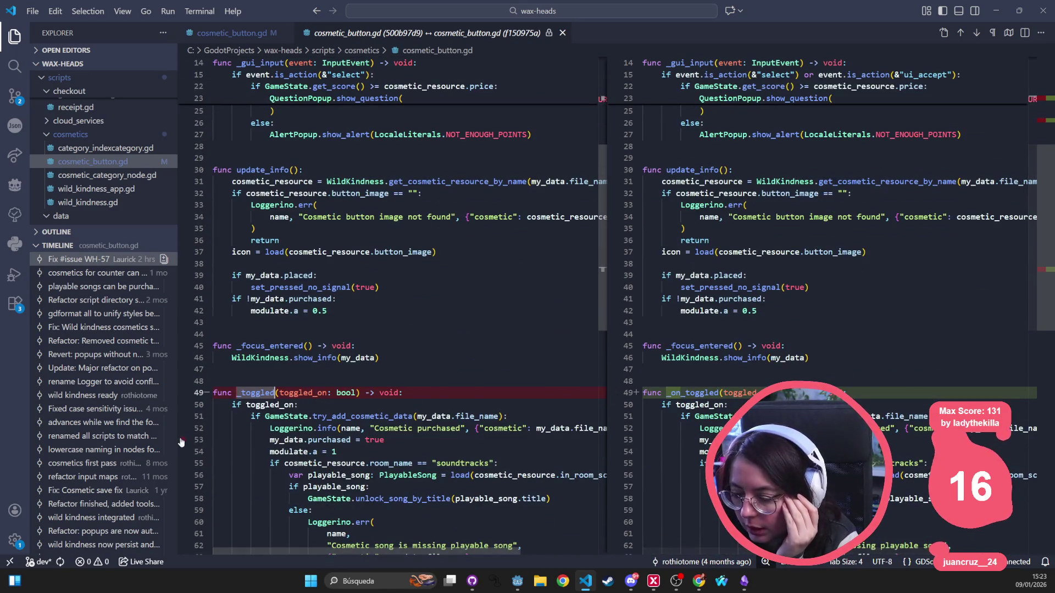
pyautogui.scroll(5, 606, 194)
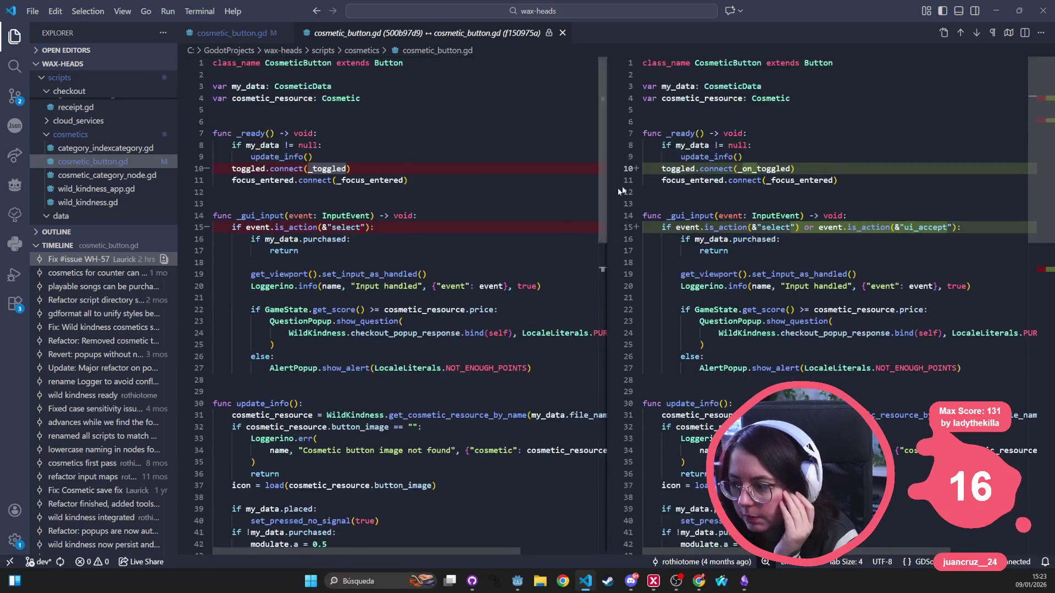
pyautogui.moveTo(795, 169); pyautogui.dragTo(646, 167)
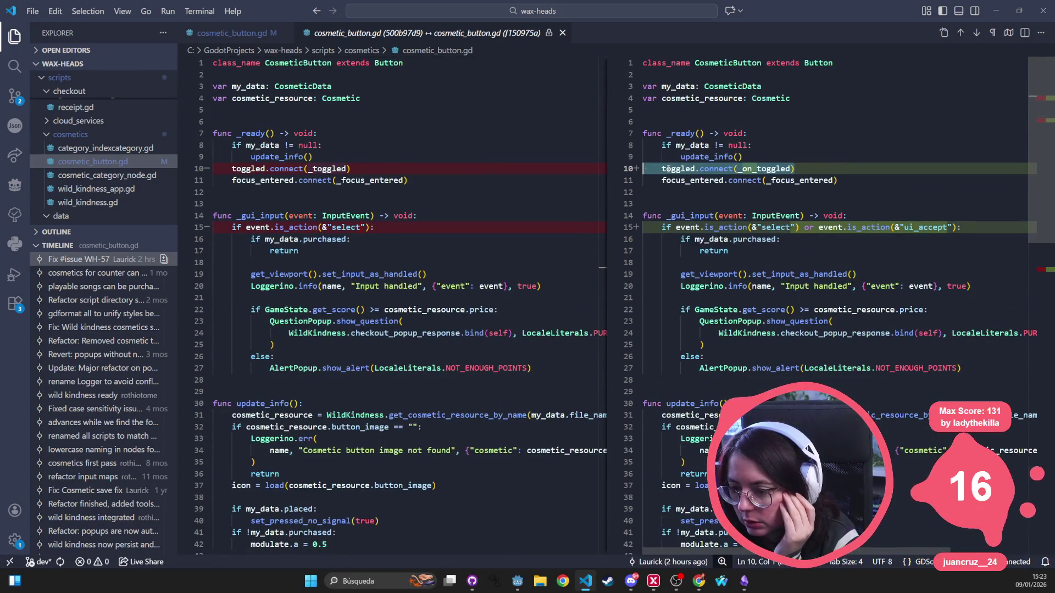
pyautogui.scroll(-10, 260, 367)
pyautogui.click(260, 367)
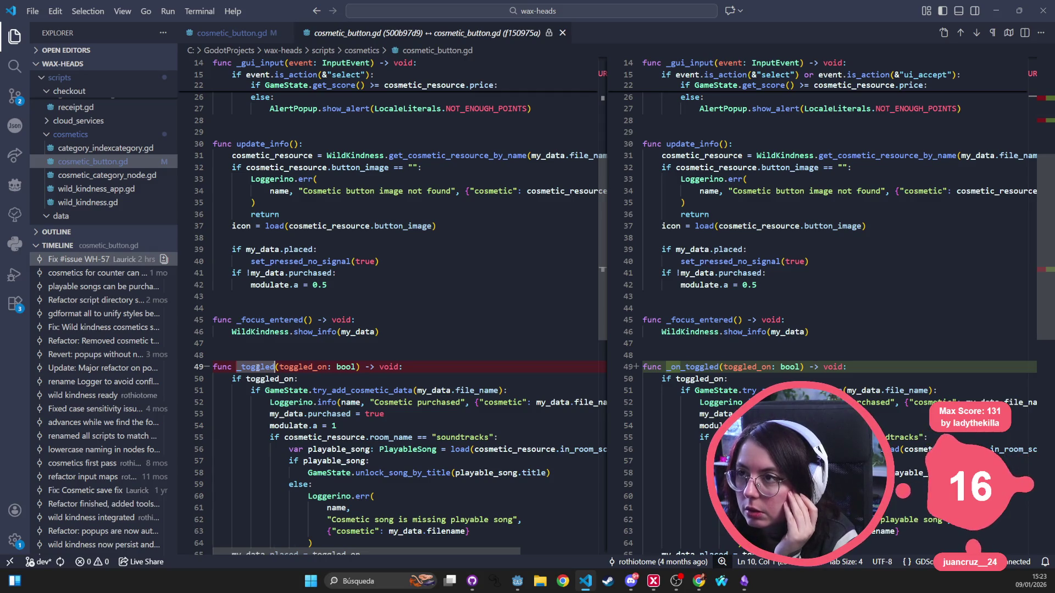
# Re-check the _ready and _toggled names, then hide the Explorer sidebar to widen the diff.
pyautogui.scroll(9, 793, 168)
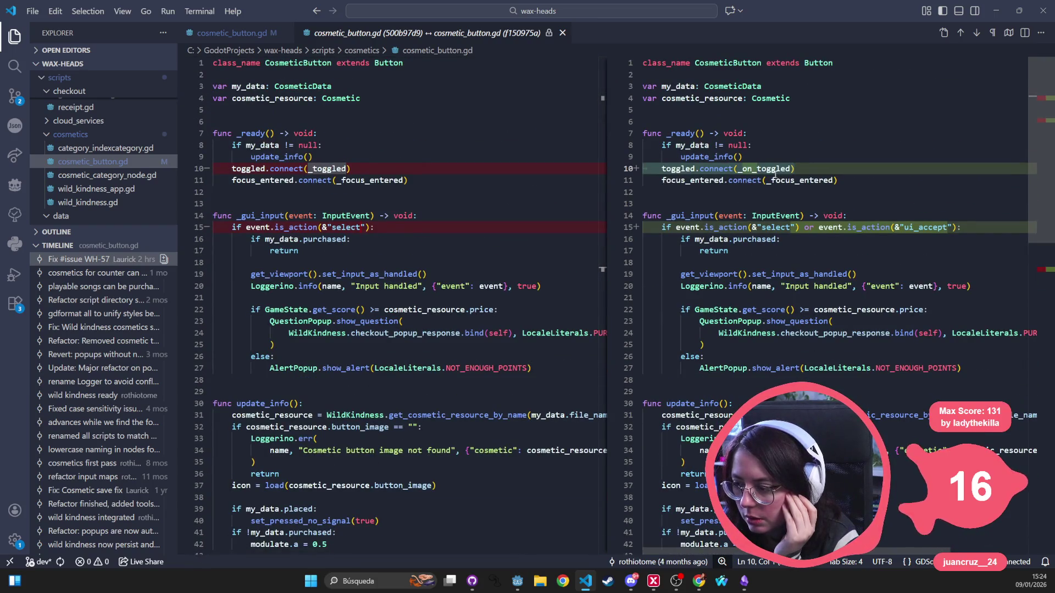
pyautogui.scroll(-4, 772, 174)
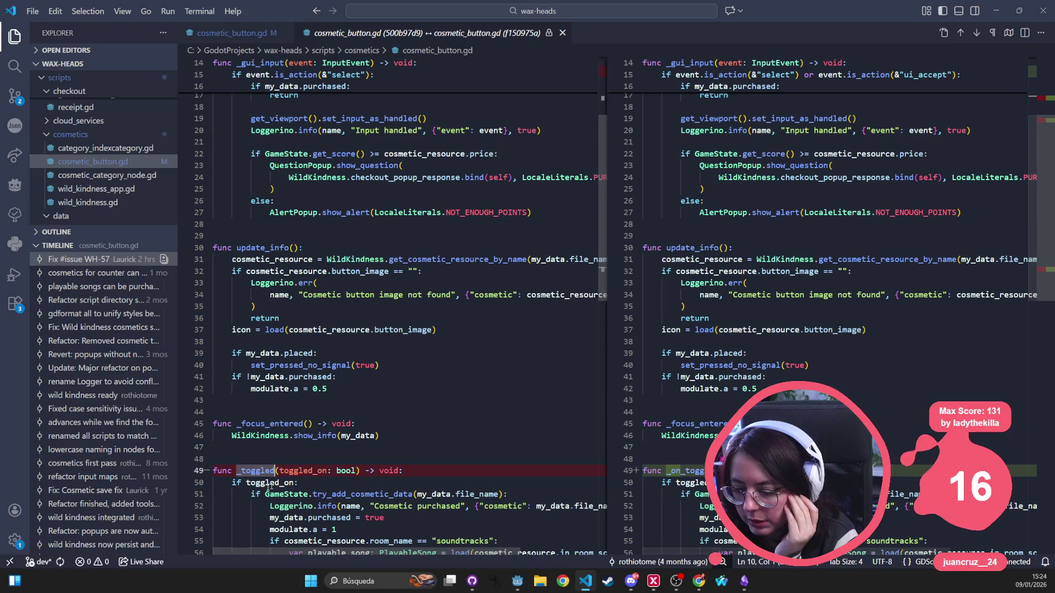
pyautogui.scroll(5, 290, 461)
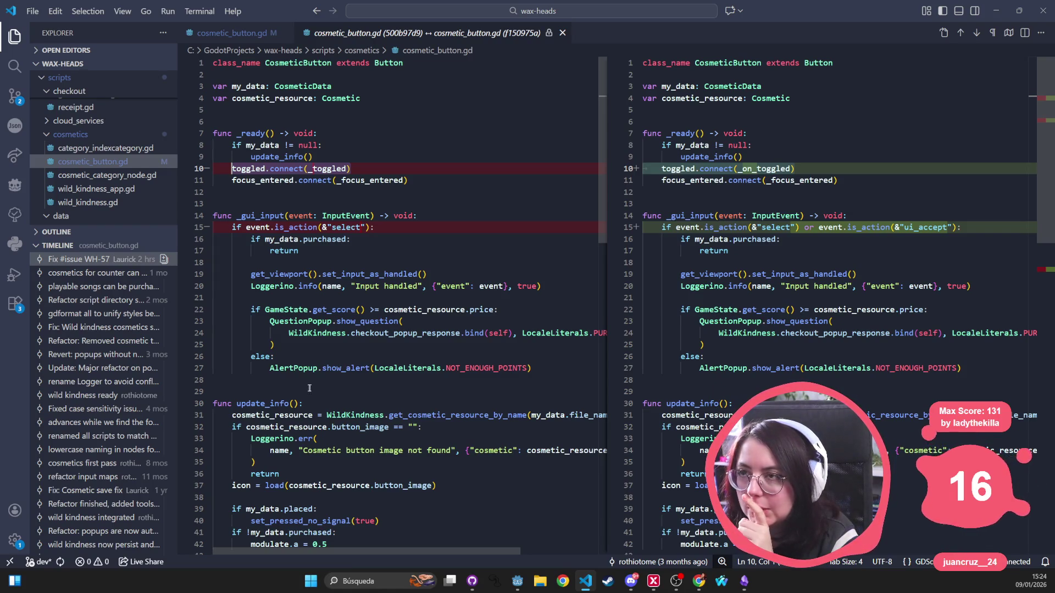
pyautogui.scroll(-4, 307, 384)
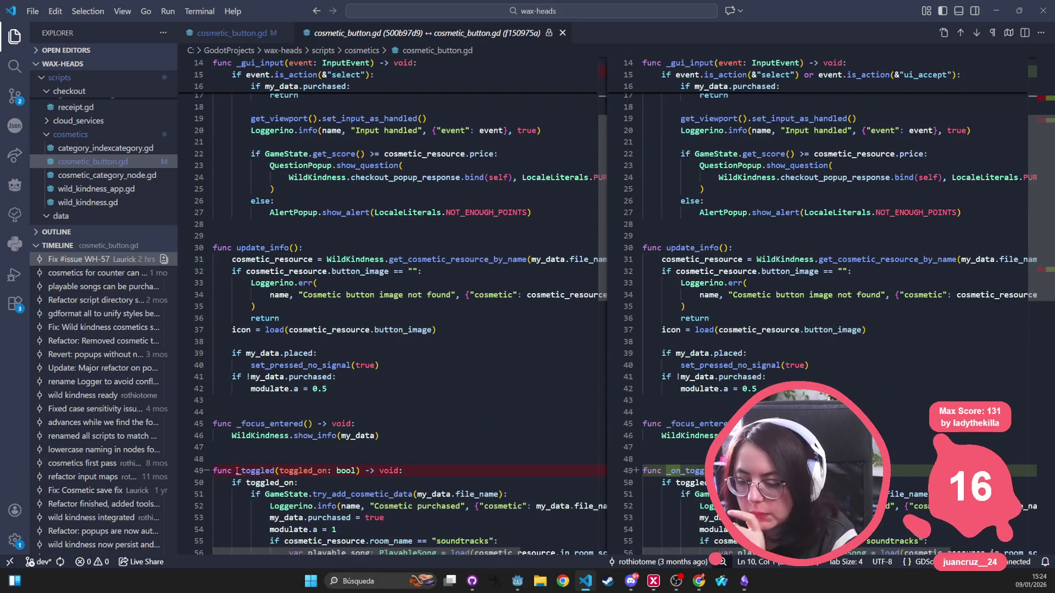
pyautogui.scroll(4, 317, 417)
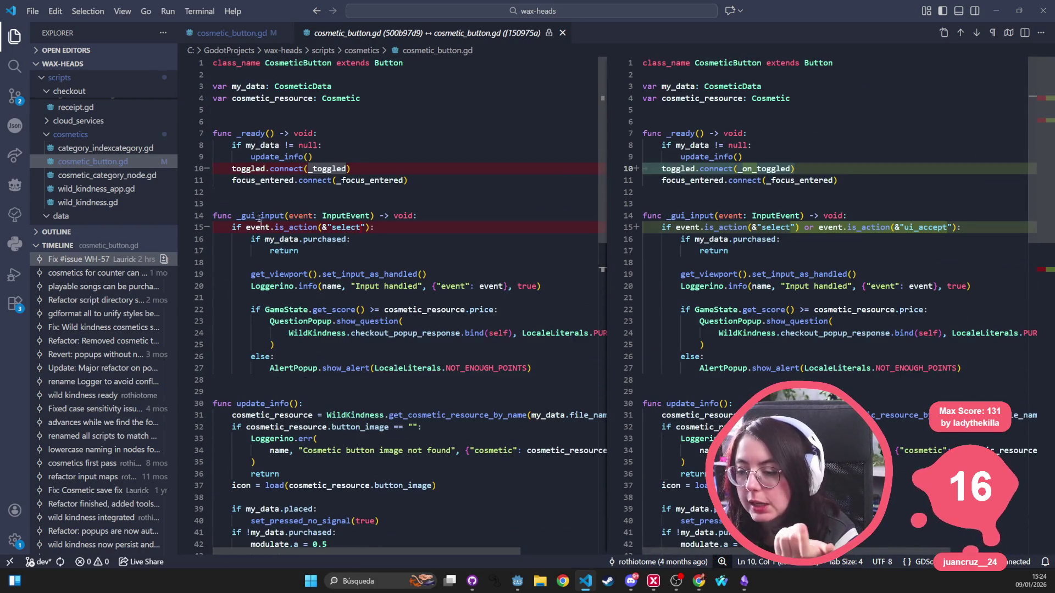
pyautogui.doubleClick(260, 134)
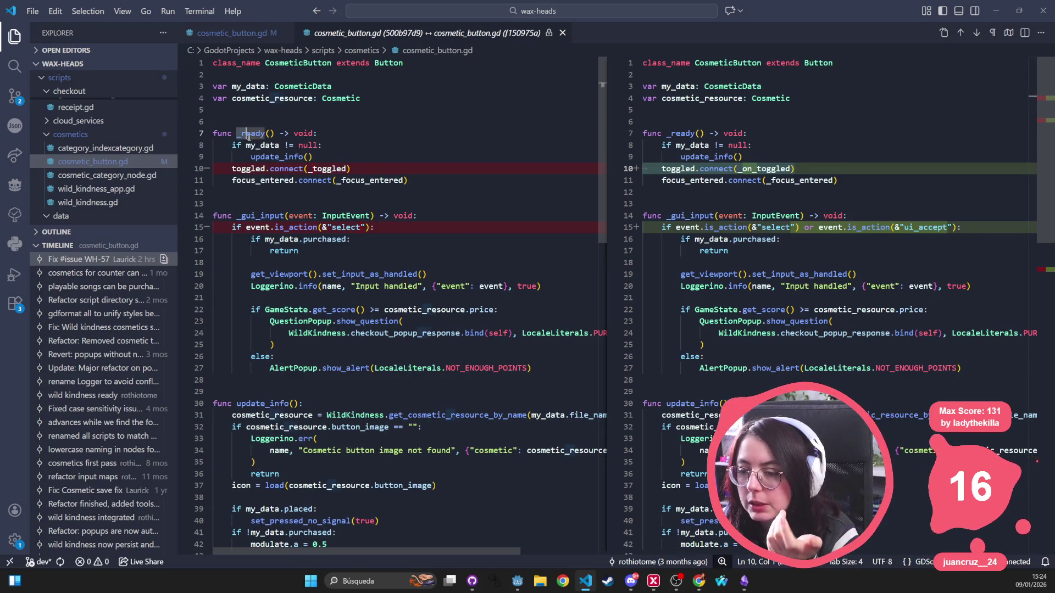
pyautogui.scroll(-4, 261, 345)
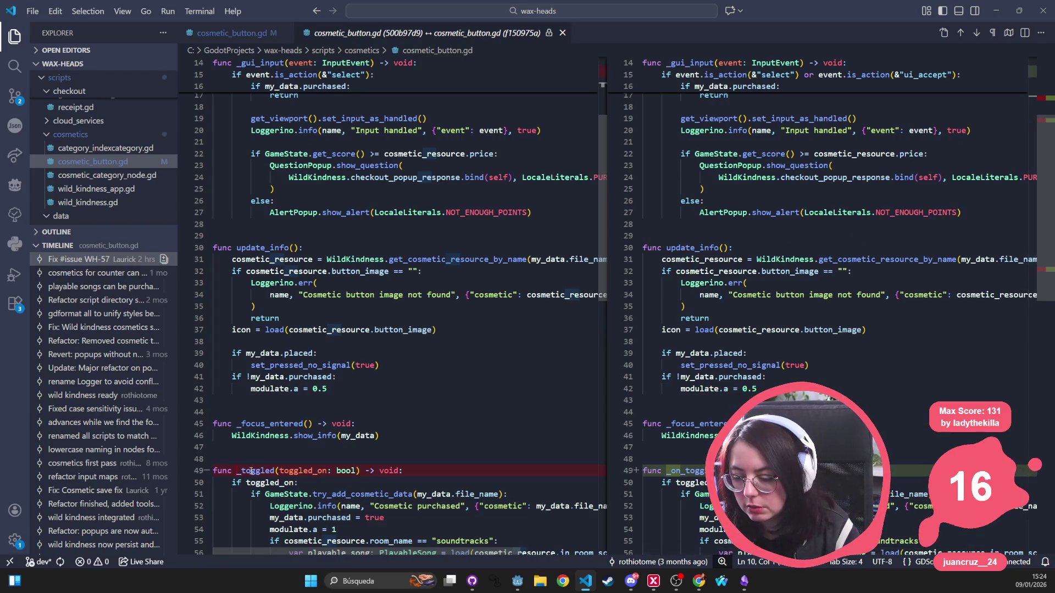
pyautogui.doubleClick(255, 471)
pyautogui.click(15, 36)
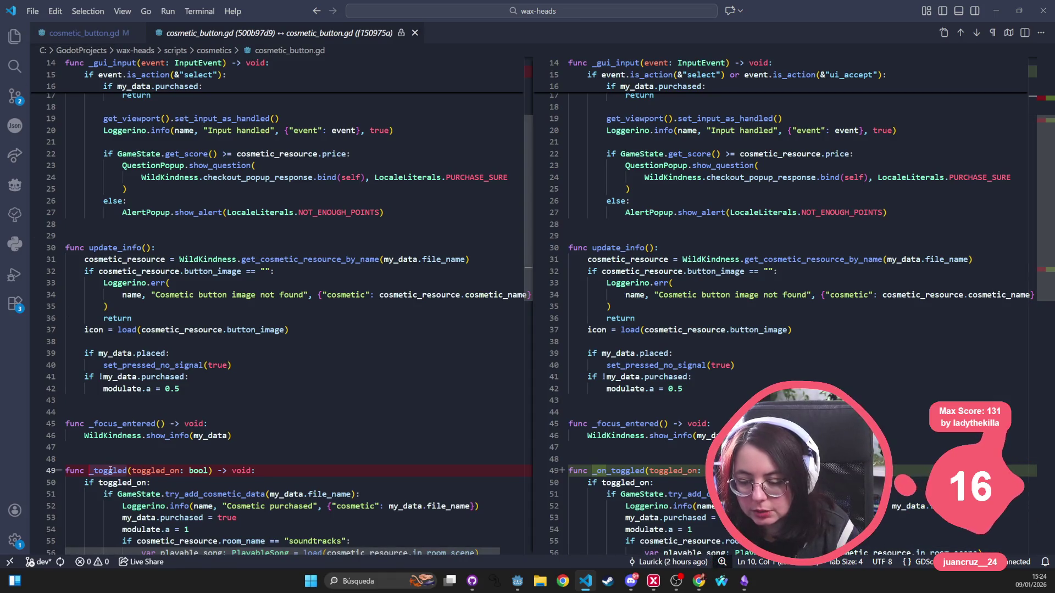
# Close the diff and scroll through cosmetic_button.gd, marking _toggled on line 48.
pyautogui.hotkey('ctrl', 'w')
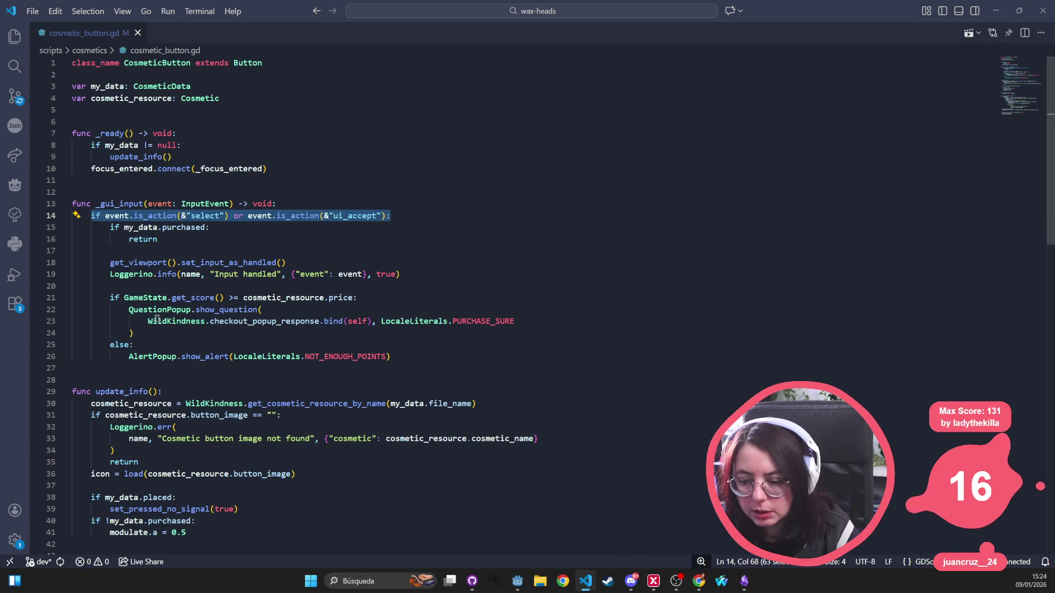
pyautogui.scroll(-6, 140, 345)
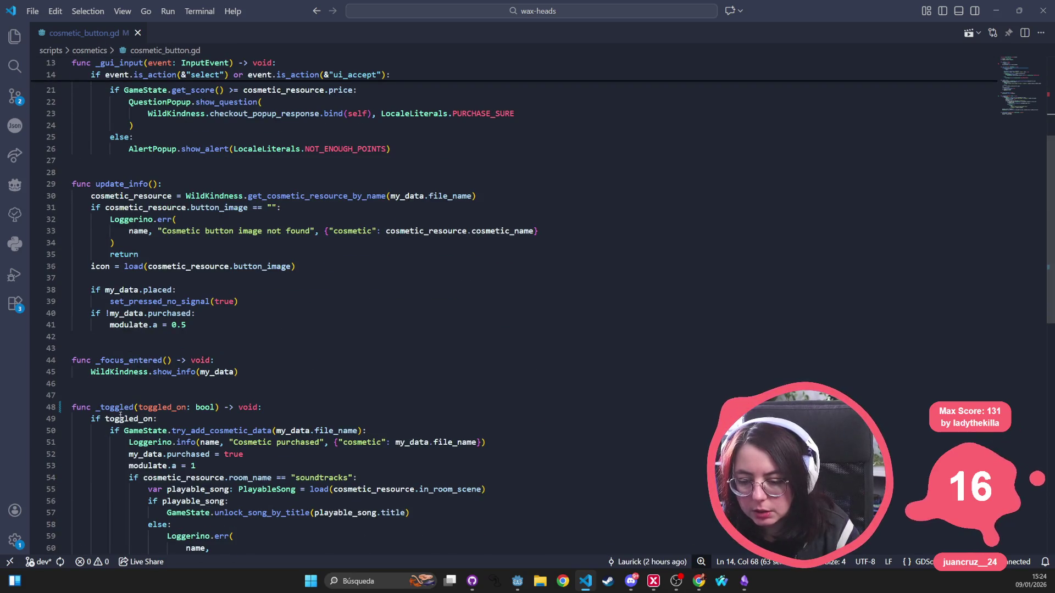
pyautogui.click(109, 406)
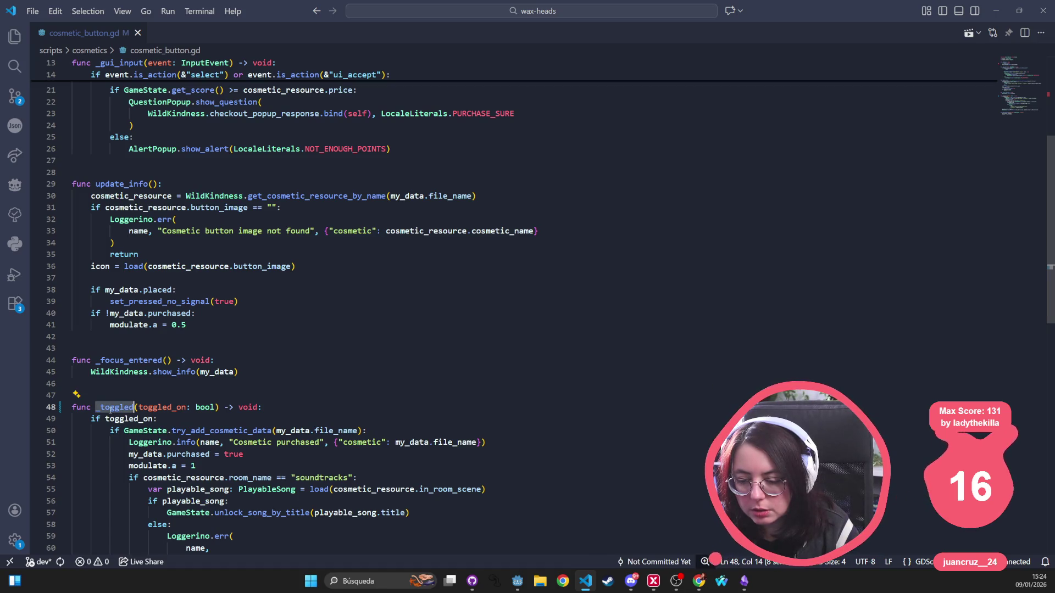
pyautogui.scroll(-4, 110, 410)
pyautogui.scroll(-3, 110, 410)
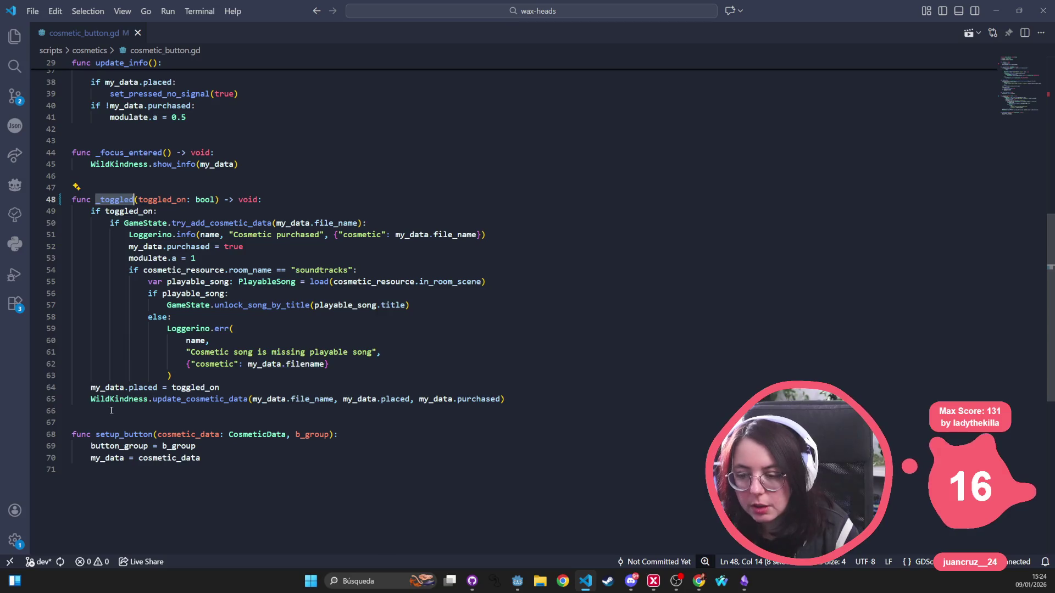
pyautogui.scroll(3, 112, 410)
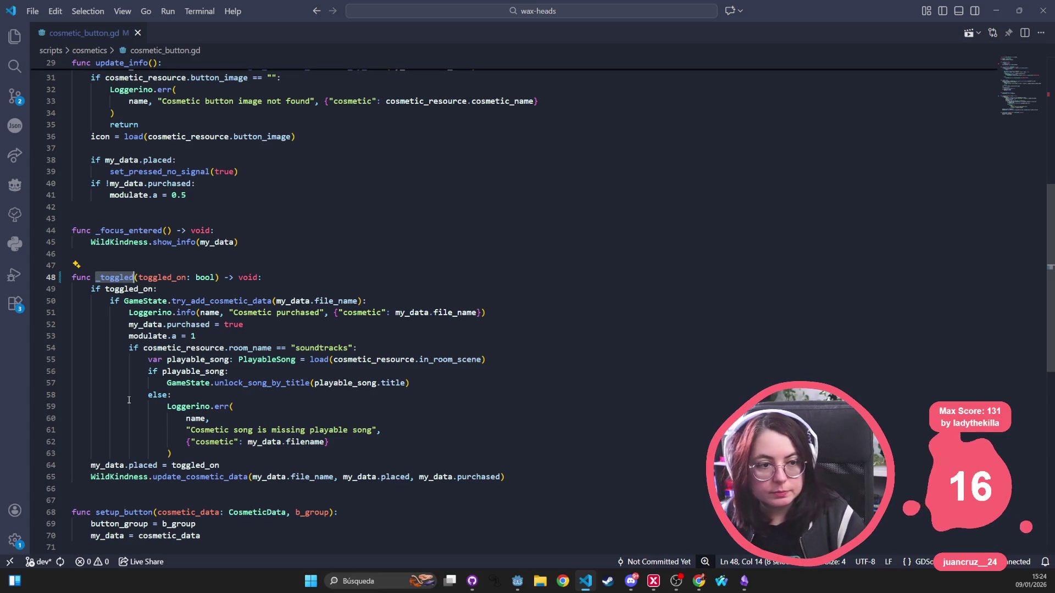
pyautogui.scroll(10, 125, 411)
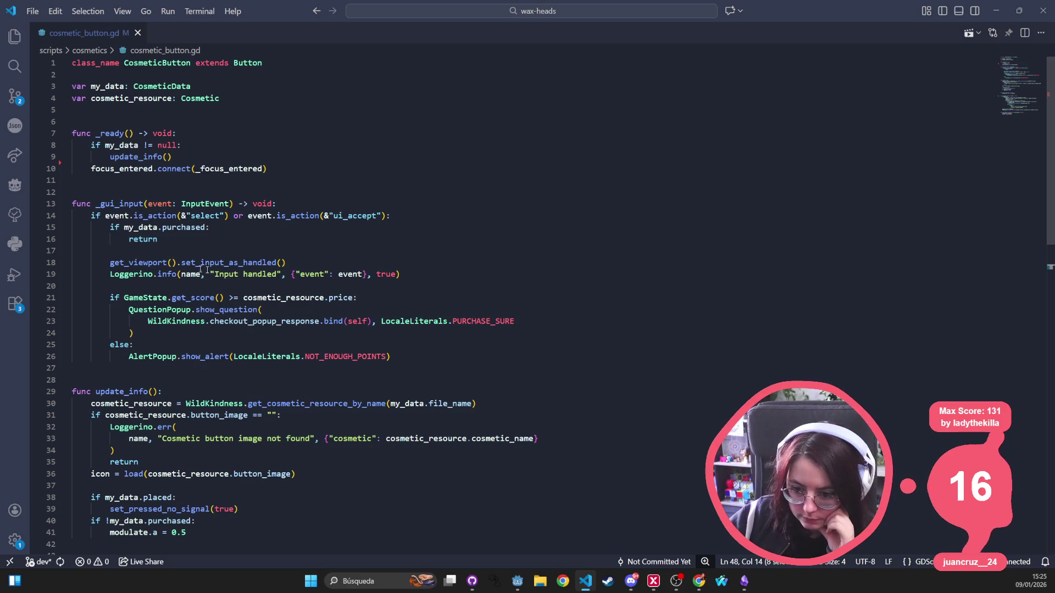
# Select the set_input_as_handled call, the line 14 select/ui_accept check, and the _gui_input name.
pyautogui.moveTo(310, 261)
pyautogui.mouseDown()
pyautogui.moveTo(73, 263)
pyautogui.moveTo(111, 263)
pyautogui.mouseUp()
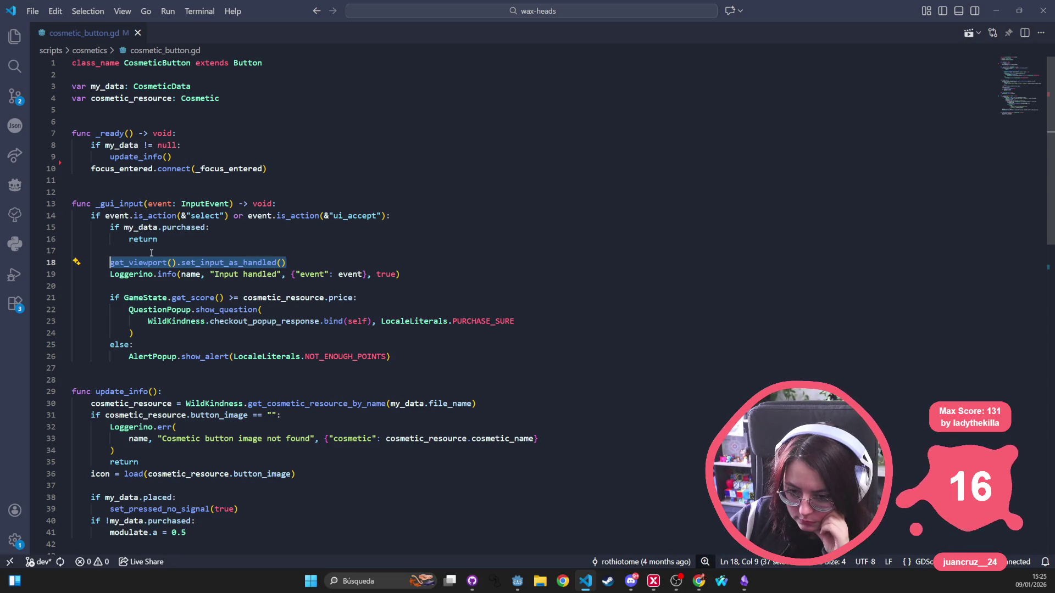
pyautogui.moveTo(305, 268); pyautogui.dragTo(110, 264)
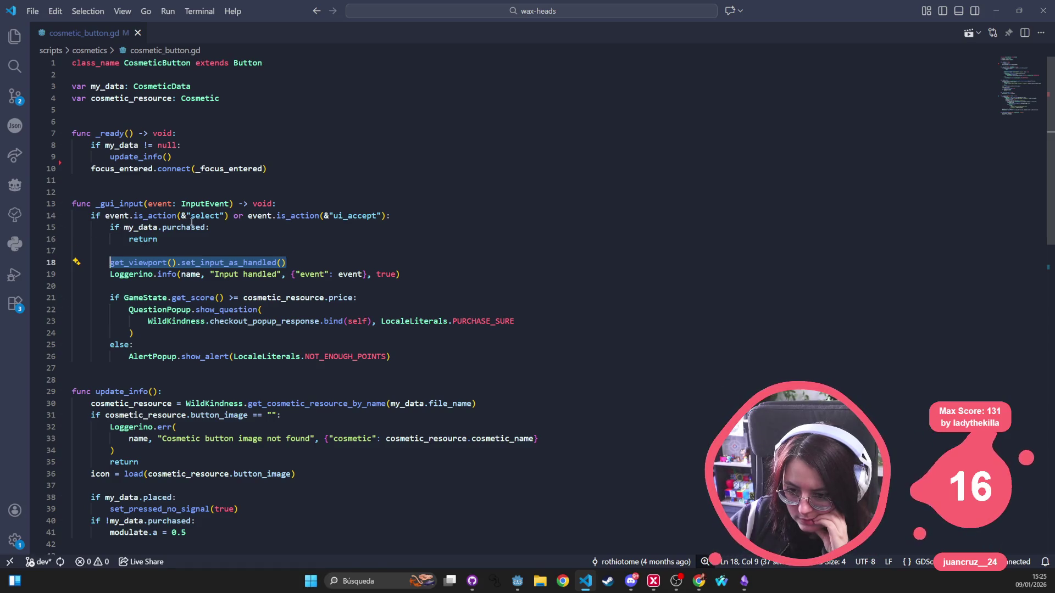
pyautogui.moveTo(409, 218); pyautogui.dragTo(92, 216)
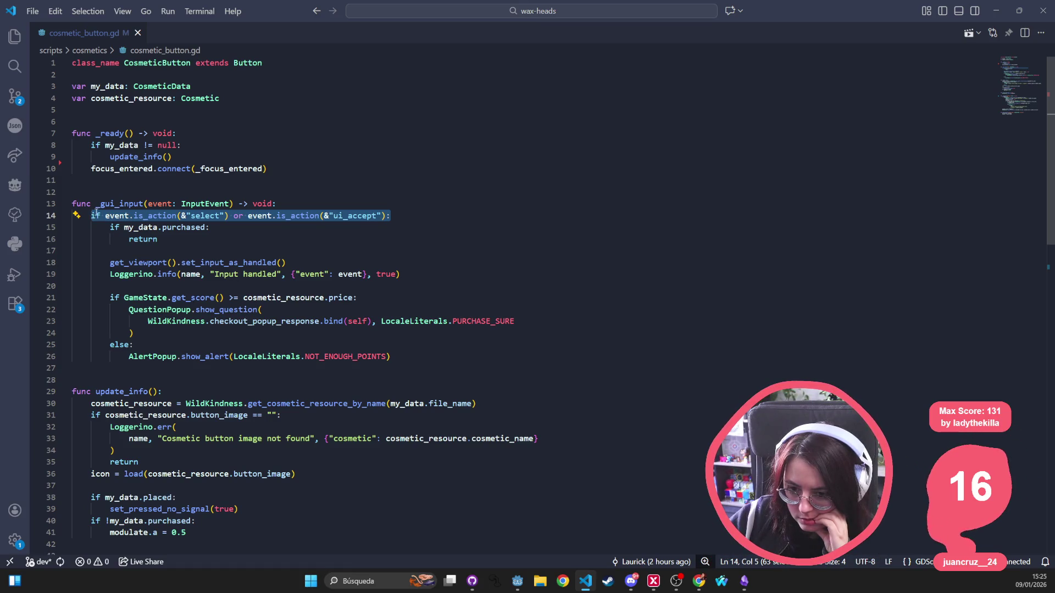
pyautogui.doubleClick(117, 204)
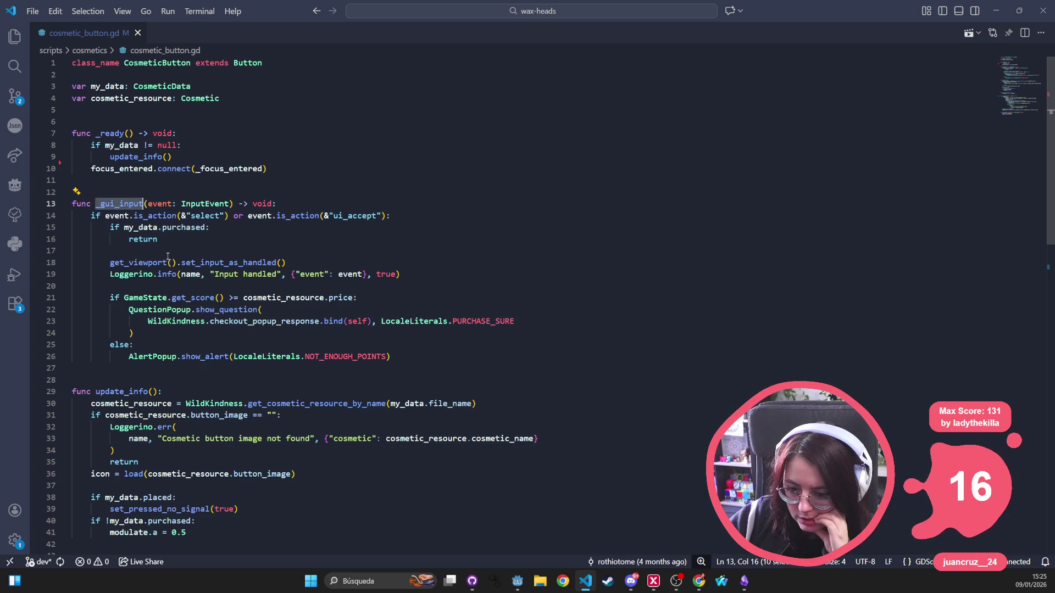
pyautogui.click(113, 176)
pyautogui.press('Return')
pyautogui.write('func _pres')
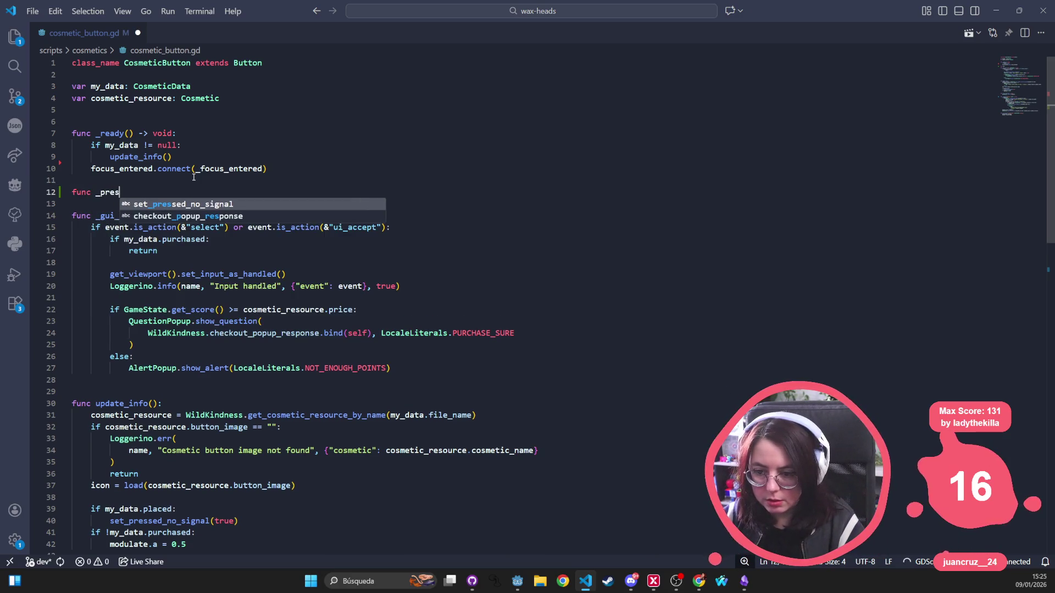
pyautogui.hotkey('ctrl', 'BackSpace')
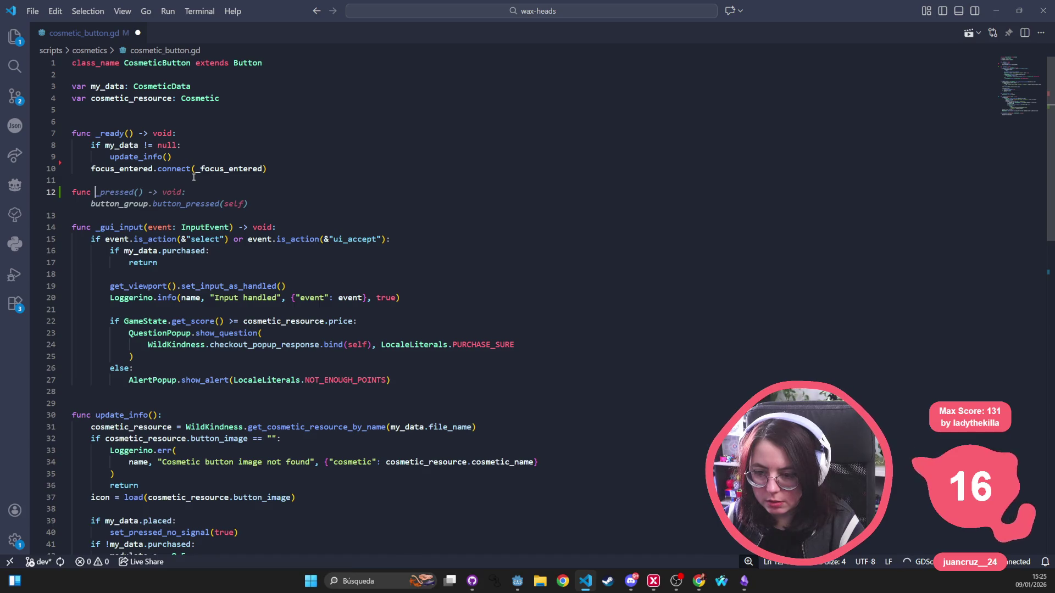
pyautogui.write('_')
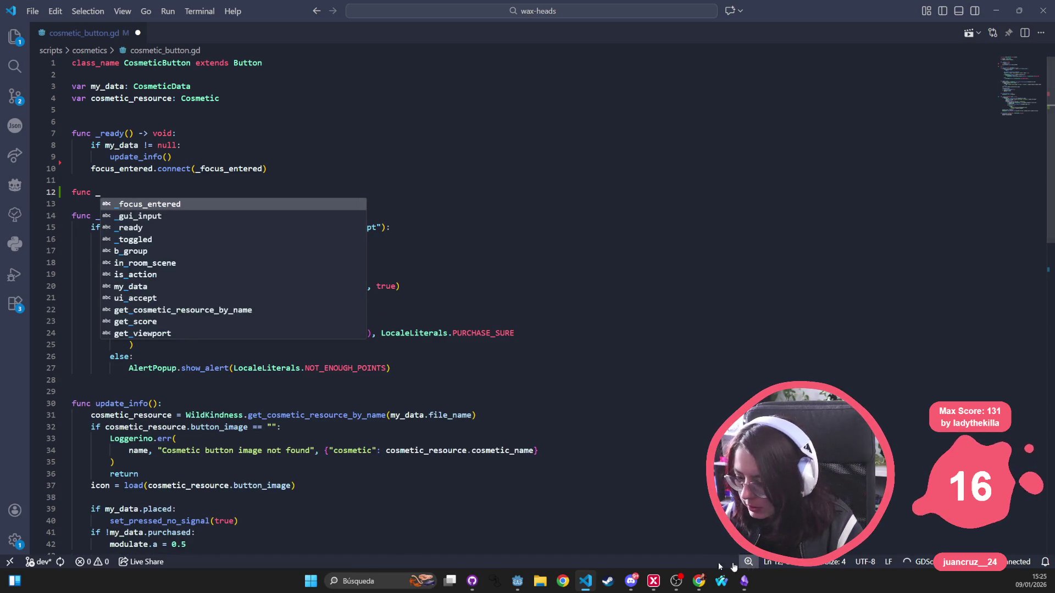
pyautogui.press('Escape')
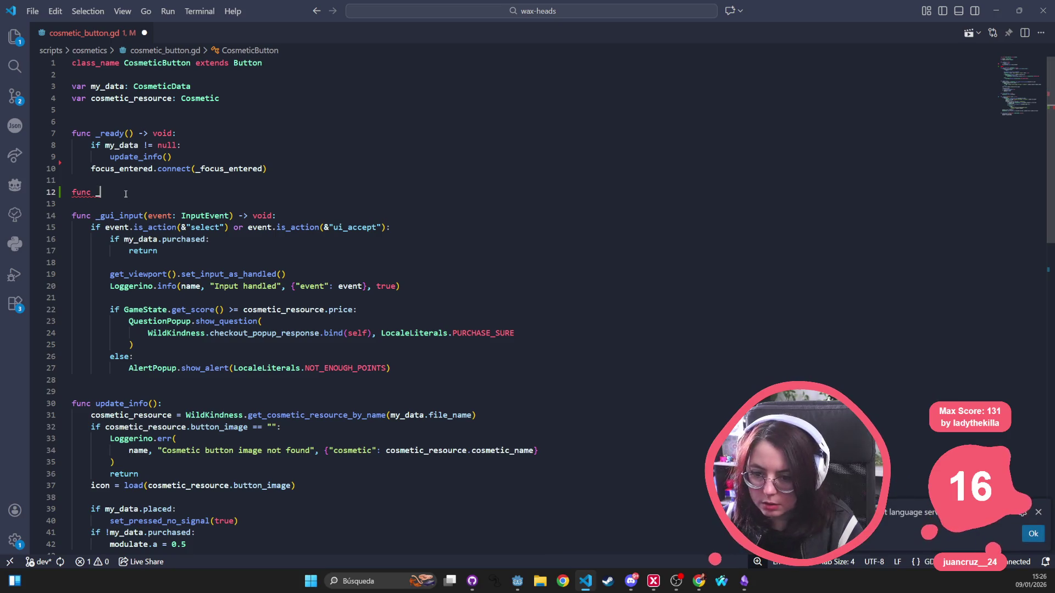
pyautogui.write('pre')
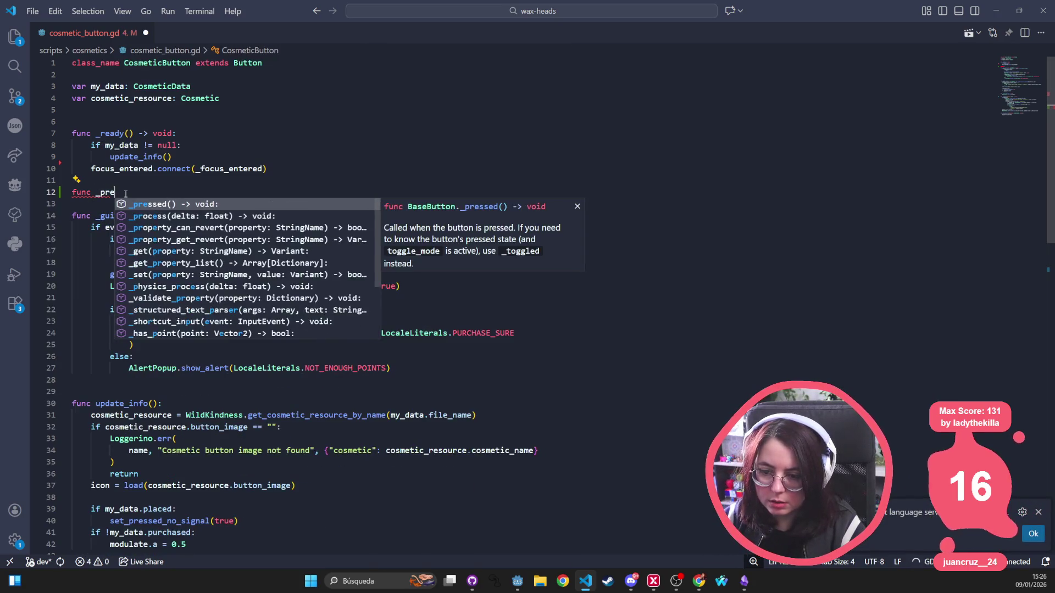
pyautogui.press('Return')
pyautogui.press('Return')
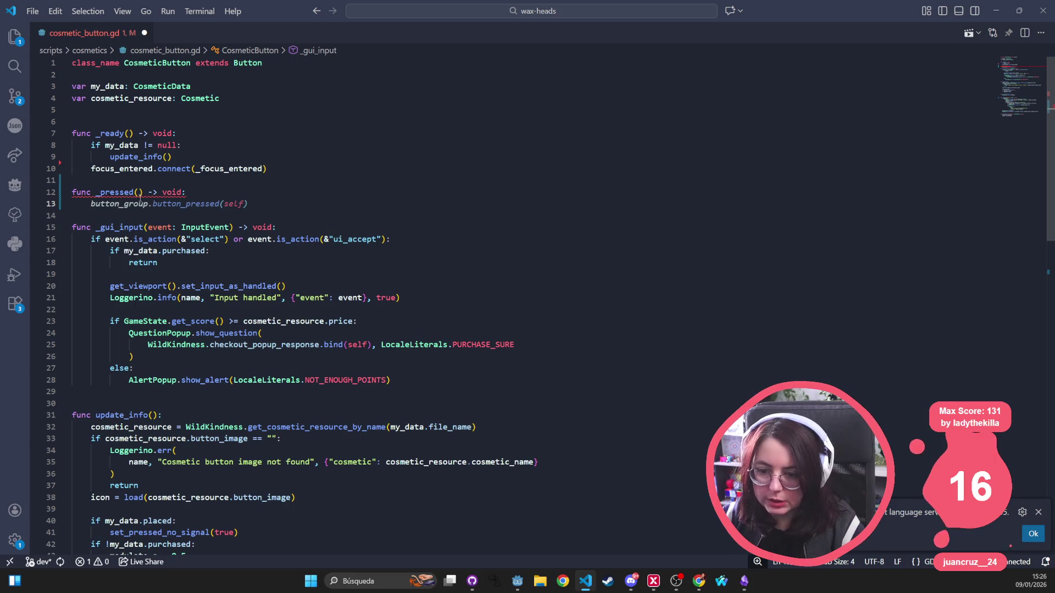
pyautogui.moveTo(111, 251)
pyautogui.mouseDown()
pyautogui.moveTo(390, 344)
pyautogui.moveTo(391, 380)
pyautogui.mouseUp()
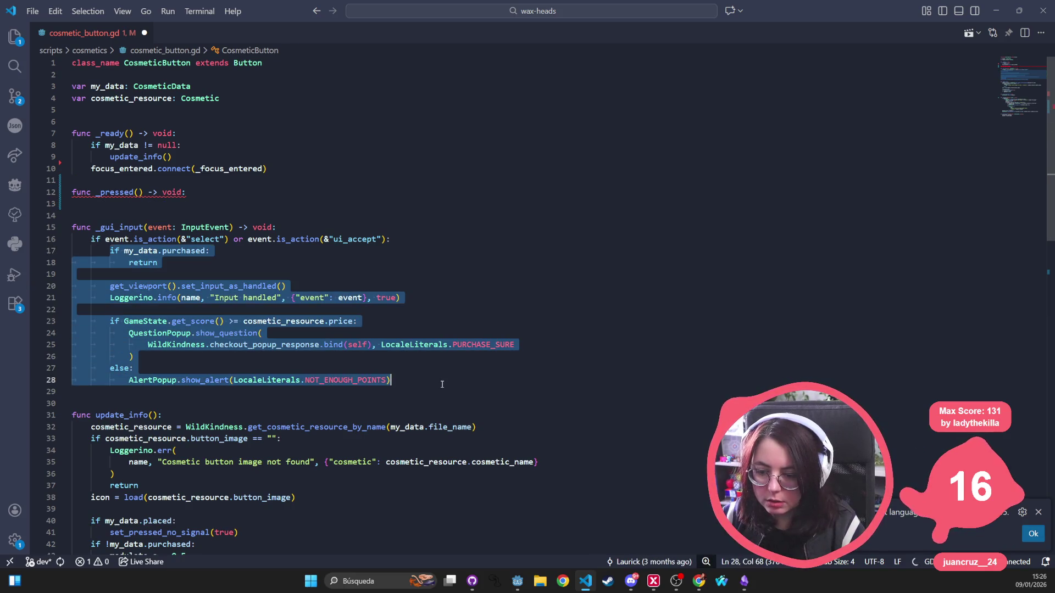
pyautogui.moveTo(126, 190)
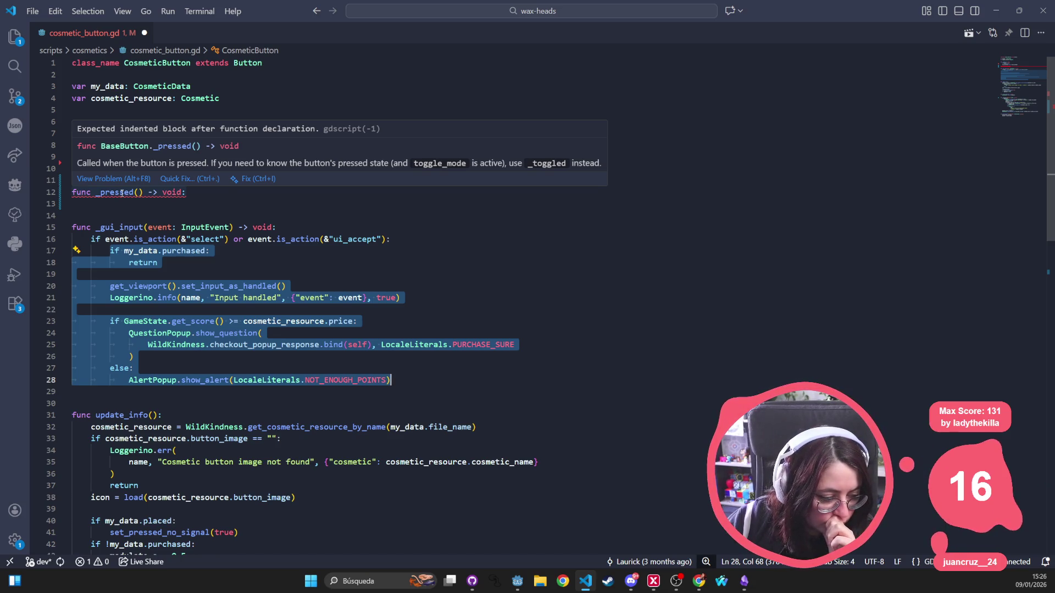
pyautogui.doubleClick(121, 192)
pyautogui.moveTo(215, 196); pyautogui.dragTo(53, 192)
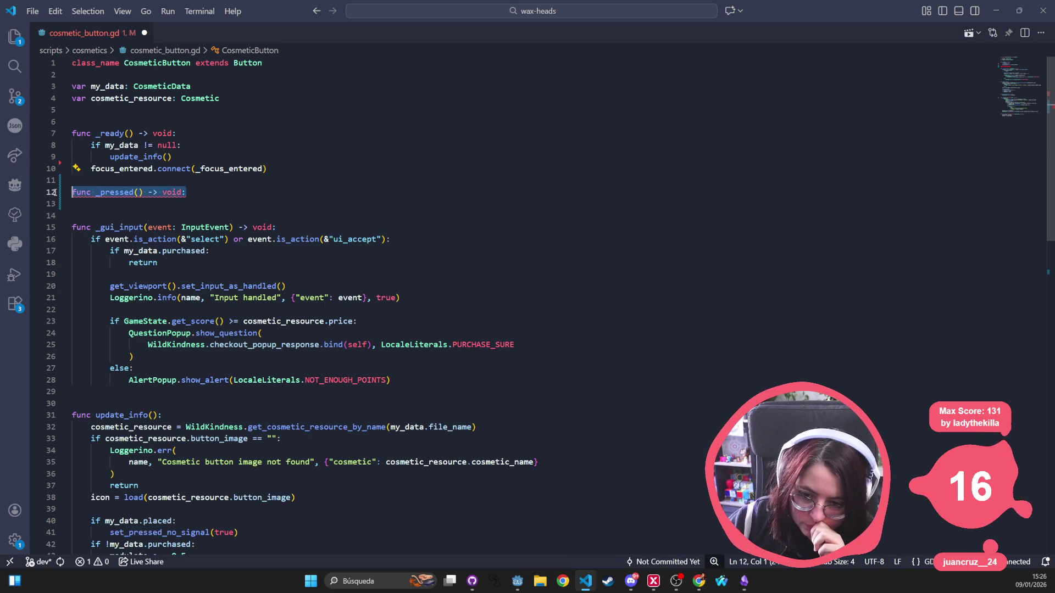
pyautogui.press('BackSpace')
pyautogui.press('BackSpace')
pyautogui.press('BackSpace')
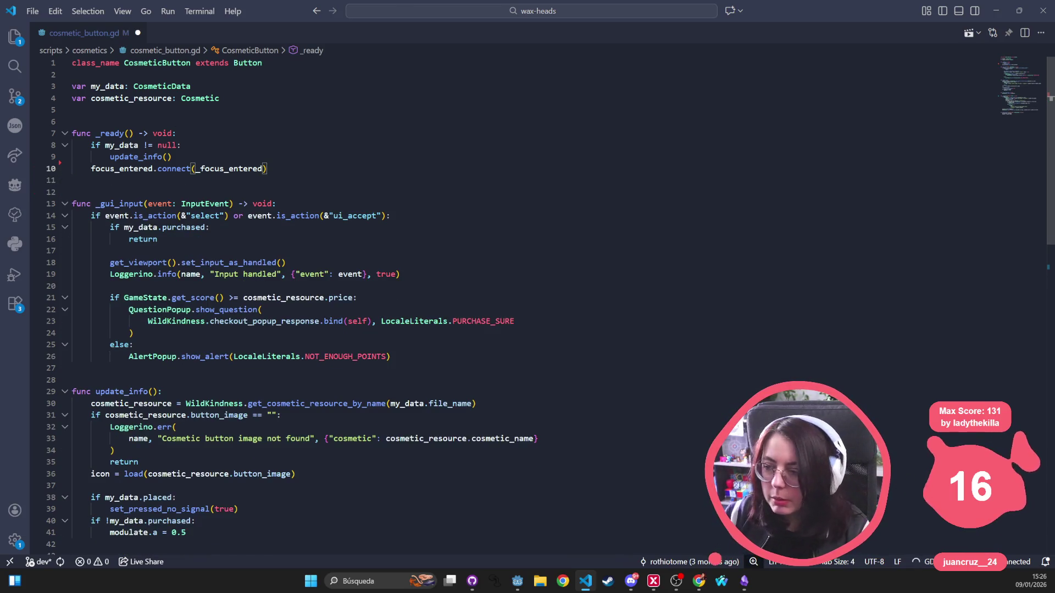
pyautogui.press('Return')
pyautogui.write('pressed.connect(_pressed)')
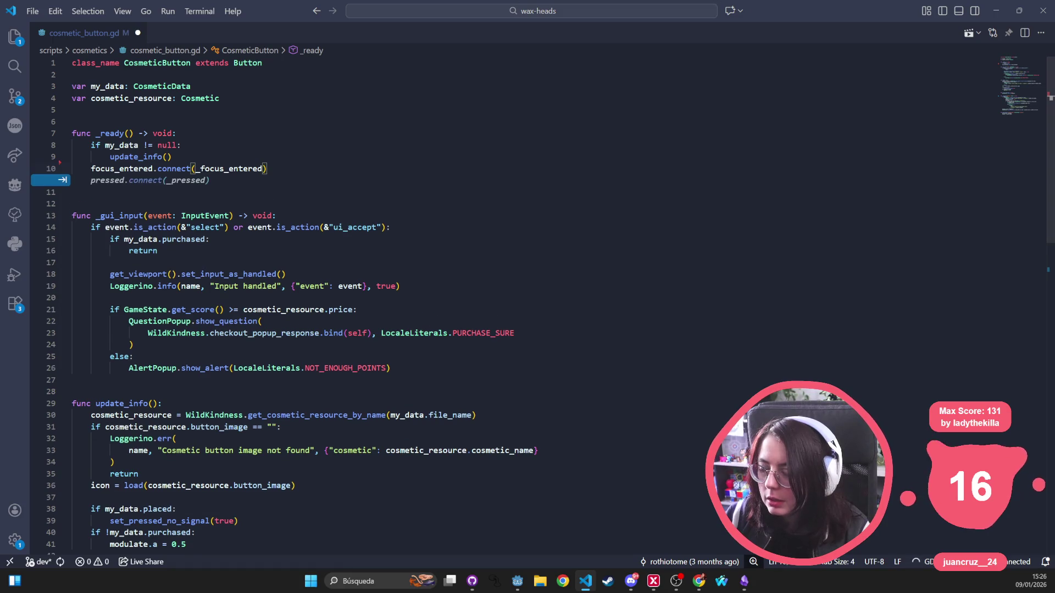
pyautogui.hotkey('alt', 'Tab')
pyautogui.hotkey('alt', 'Tab')
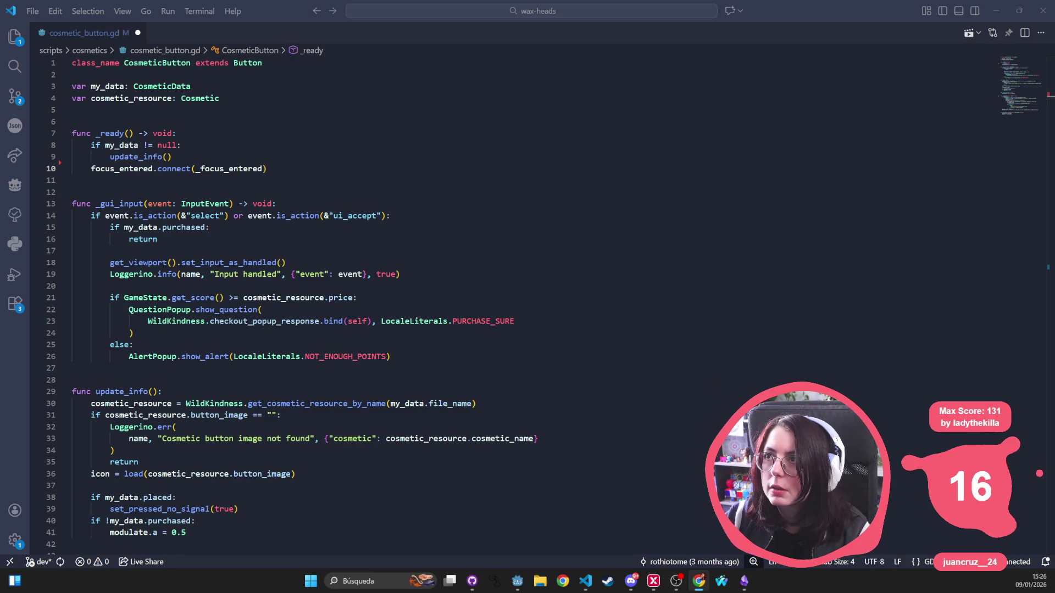
# Search DuckDuckGo for 'godot control about to be pressed' in a maximized browser and scan the results.
pyautogui.write('godot')
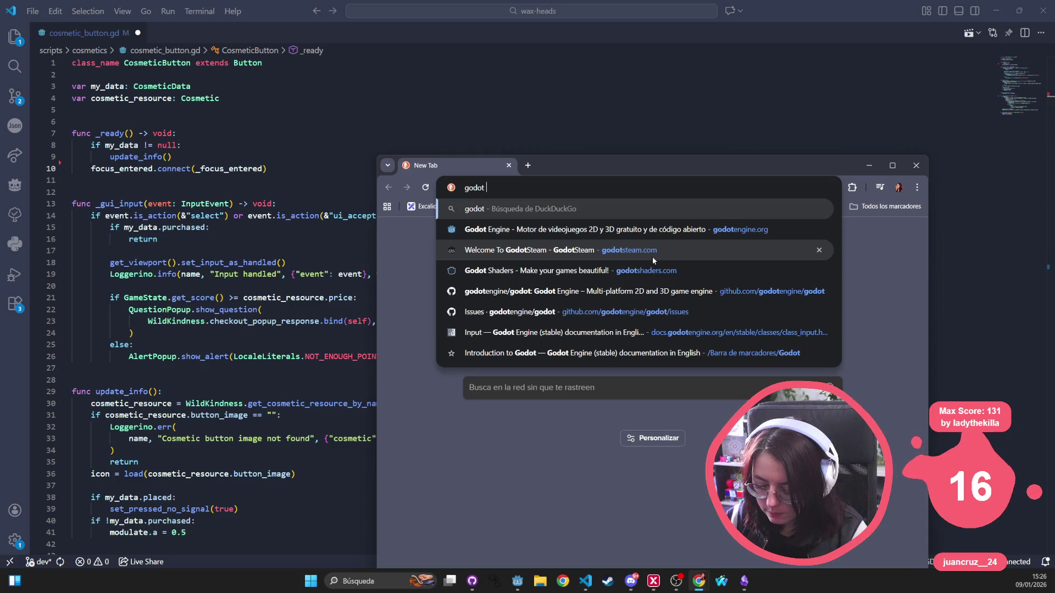
pyautogui.write(' control about to ')
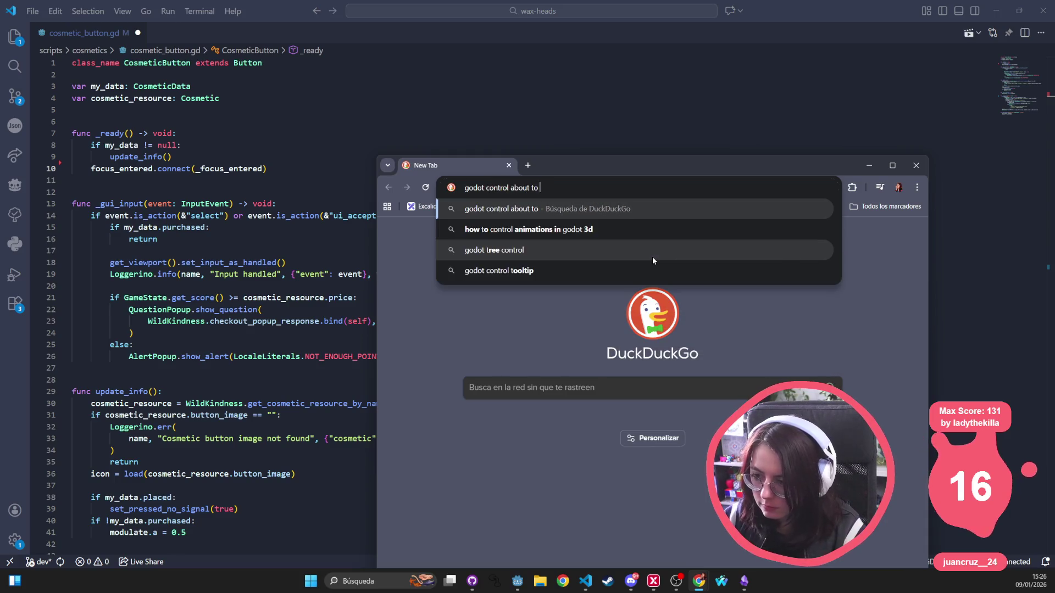
pyautogui.write('be pressed')
pyautogui.press('Return')
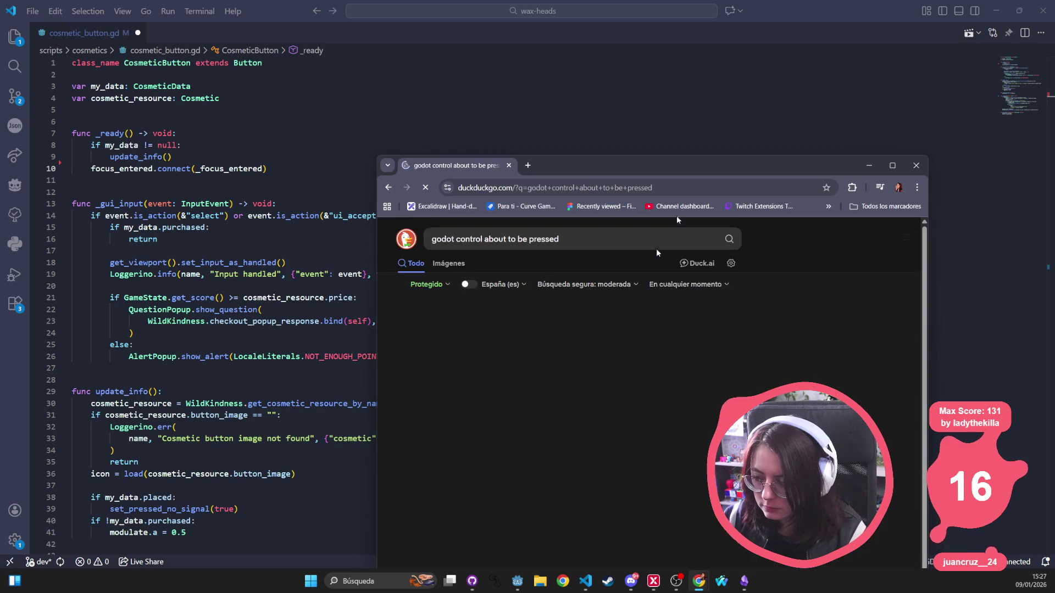
pyautogui.click(892, 165)
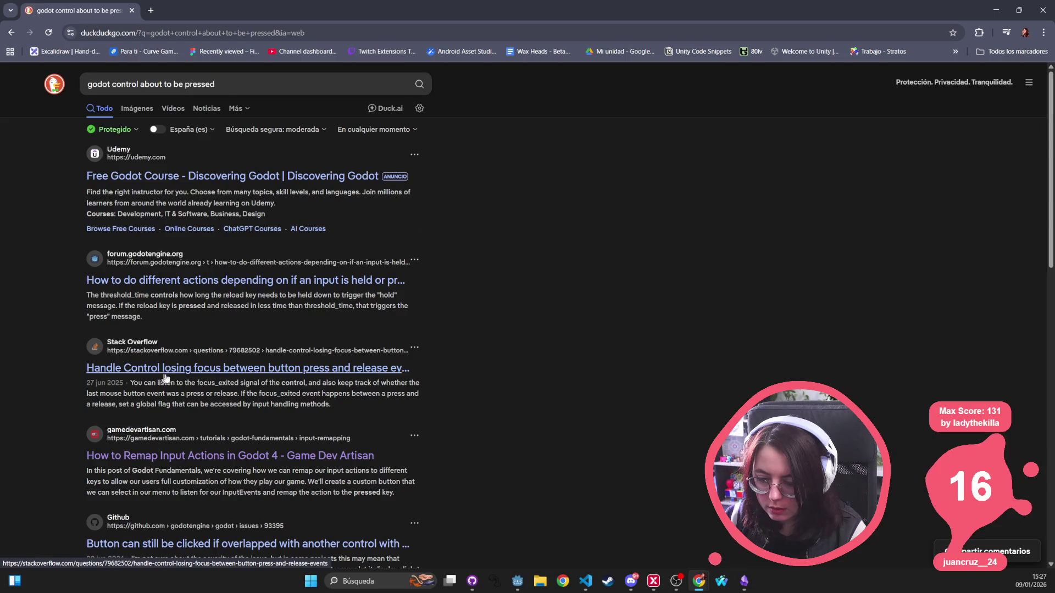
pyautogui.scroll(-2, 212, 485)
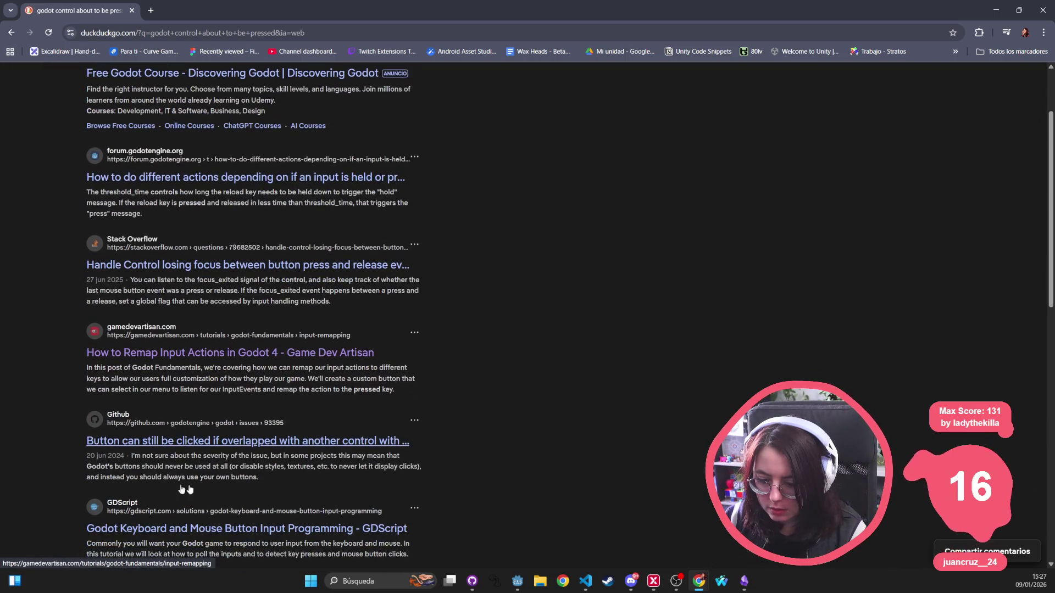
pyautogui.scroll(-1, 122, 490)
pyautogui.scroll(-3, 116, 488)
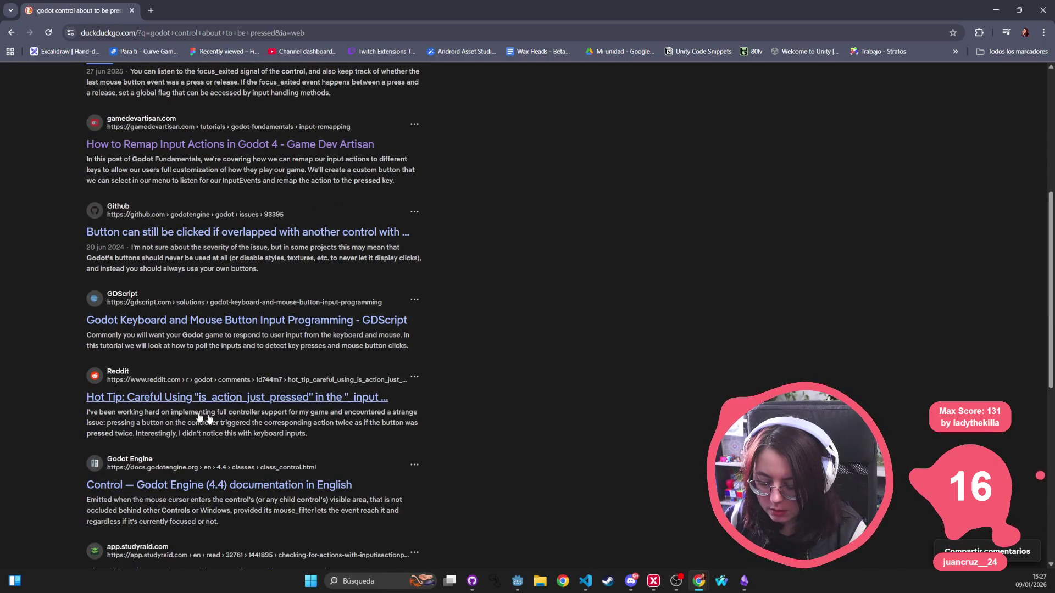
pyautogui.scroll(-3, 222, 421)
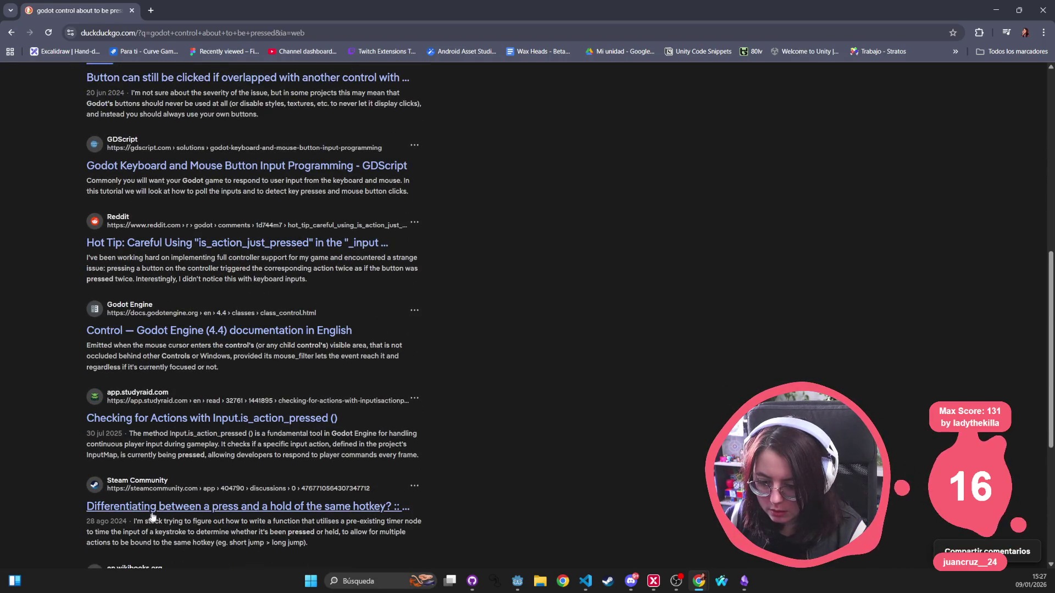
pyautogui.scroll(-2, 269, 519)
pyautogui.scroll(10, 447, 133)
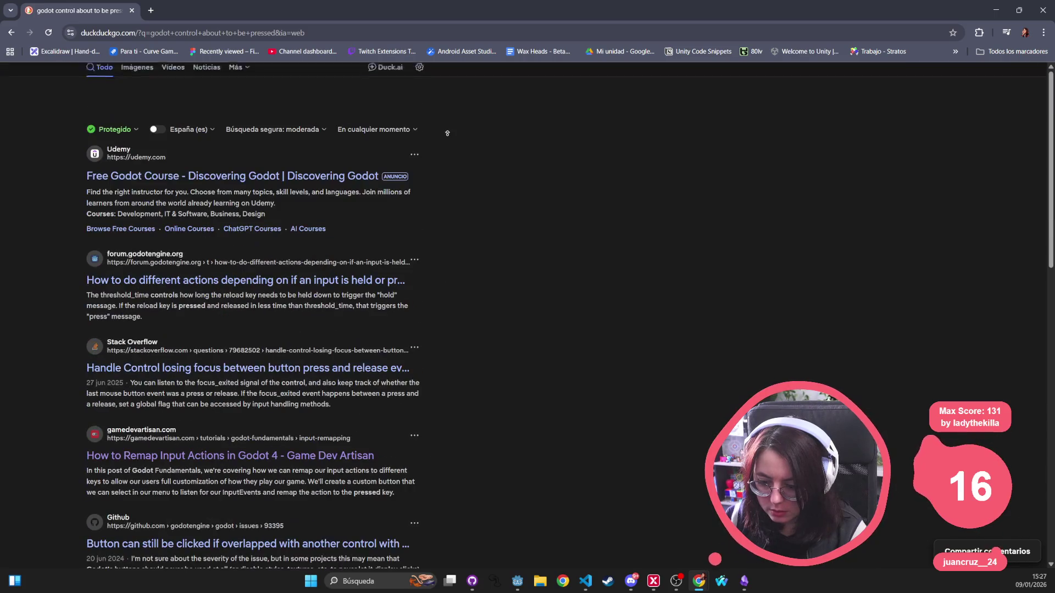
# Narrow the search to 'godot control pressed documentacion' and open the Godot Control class page.
pyautogui.moveTo(263, 82); pyautogui.dragTo(139, 91)
pyautogui.write('pressed')
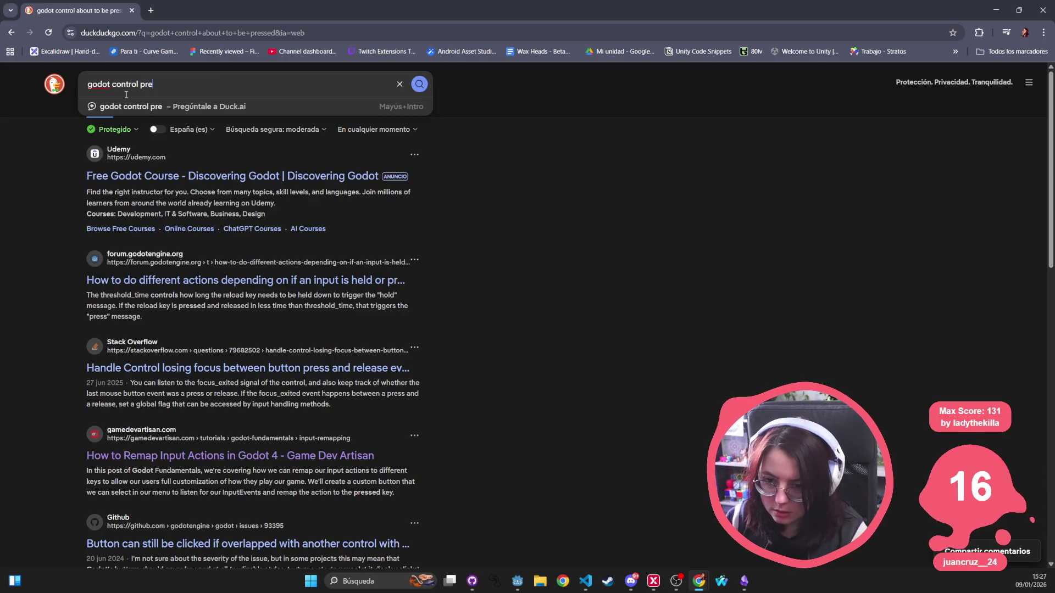
pyautogui.press('Return')
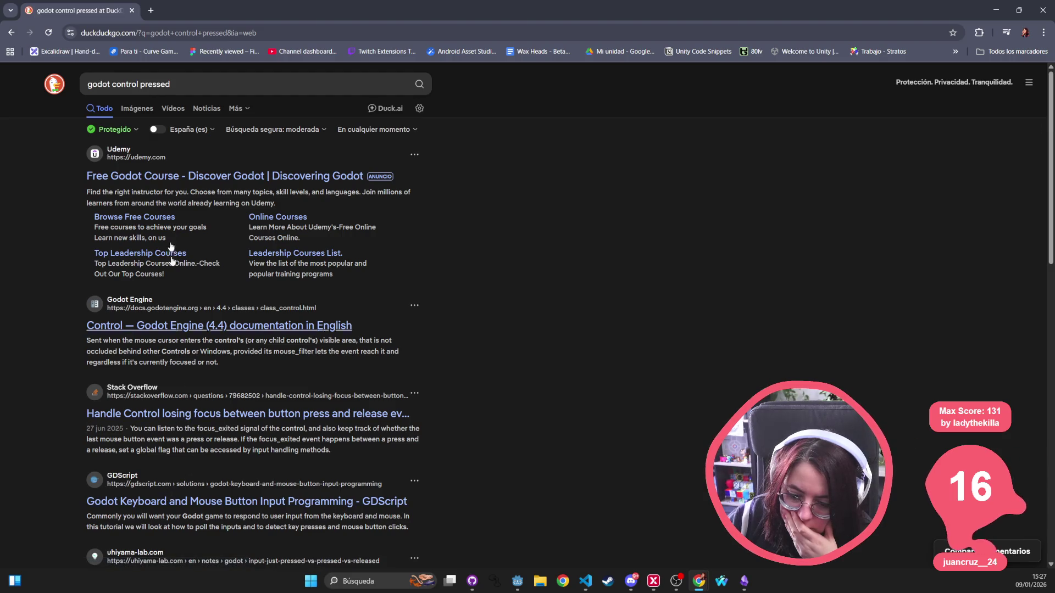
pyautogui.click(212, 82)
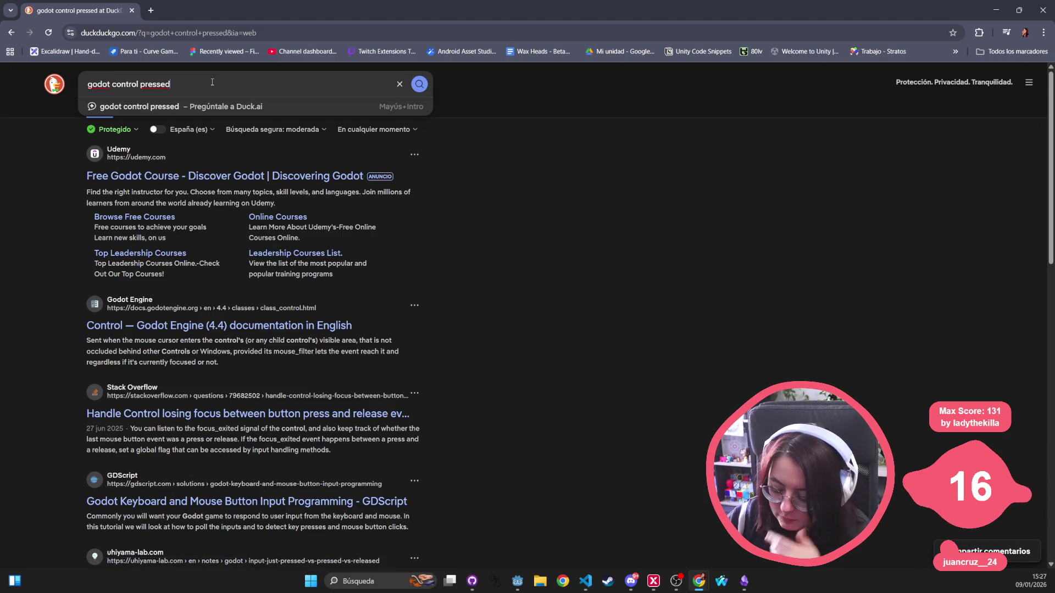
pyautogui.write(' documenta')
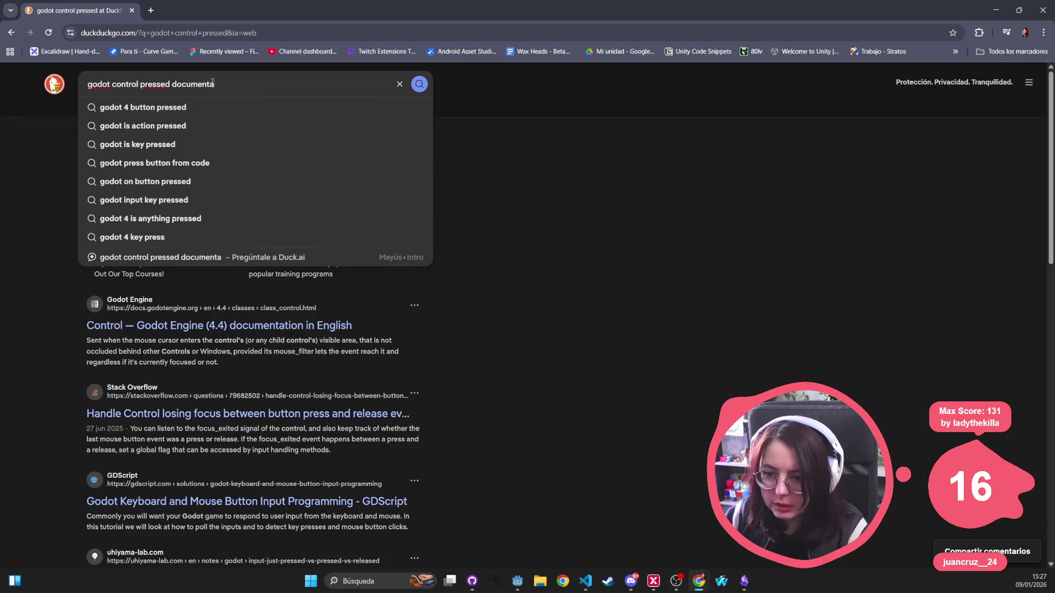
pyautogui.write('cion')
pyautogui.press('Return')
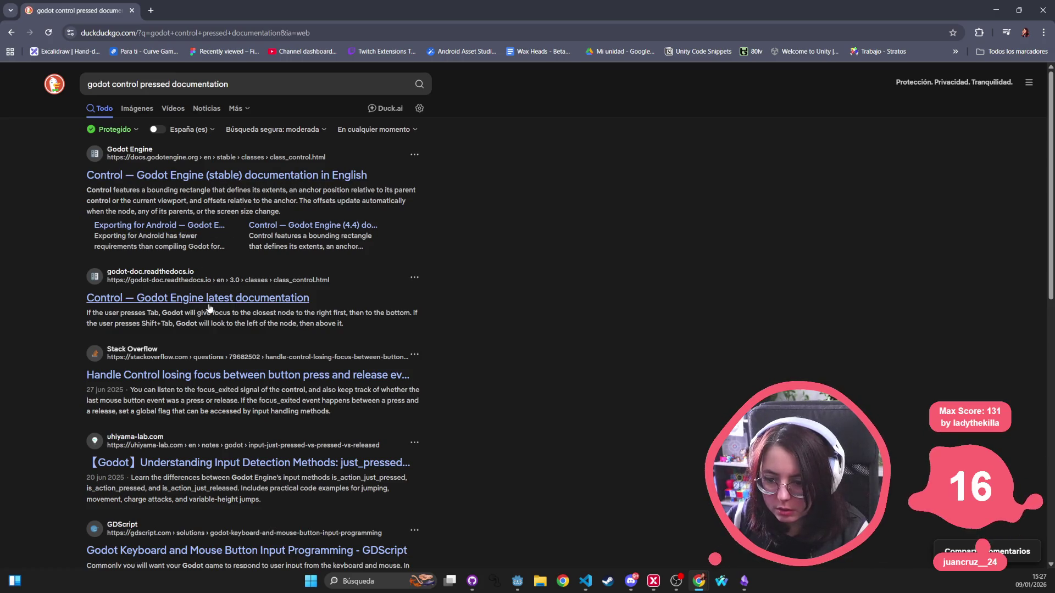
pyautogui.click(209, 176)
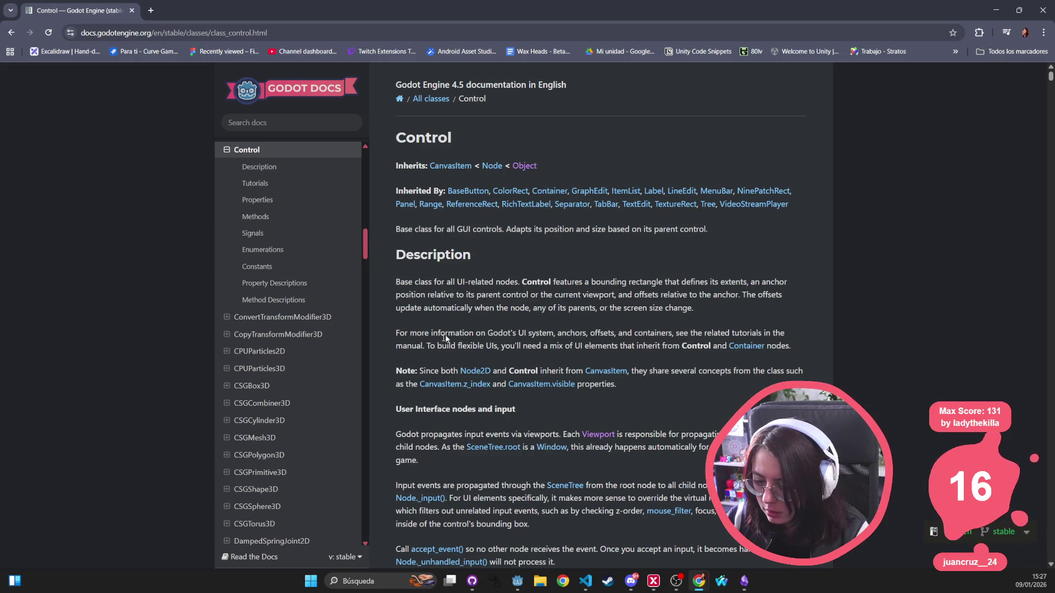
# Read the Control page's note on overriding _gui_input and its mouse-click example.
pyautogui.scroll(-1, 549, 402)
pyautogui.scroll(-2, 548, 402)
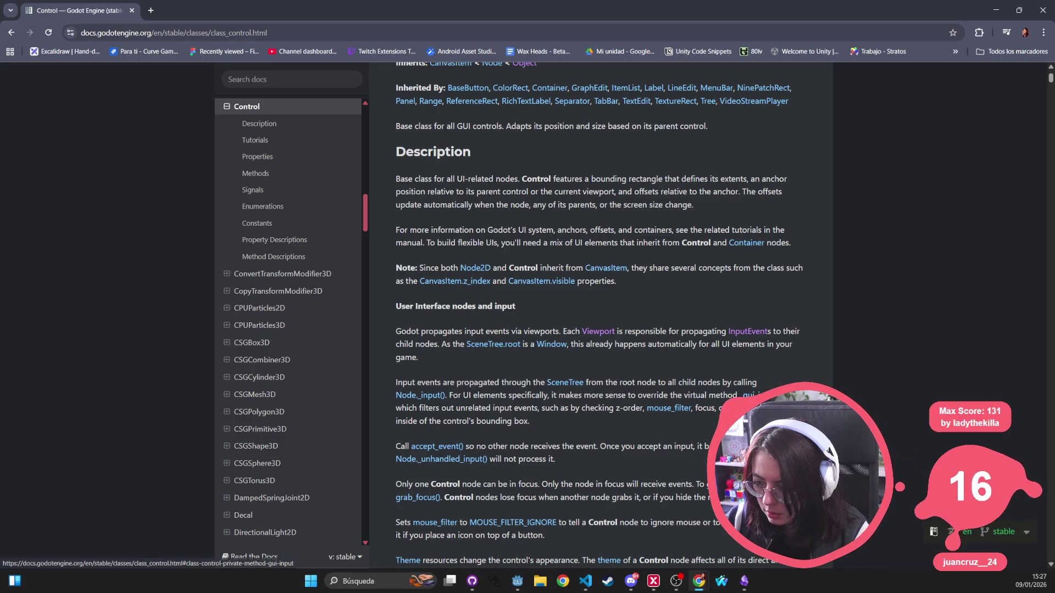
pyautogui.moveTo(547, 396); pyautogui.dragTo(575, 396)
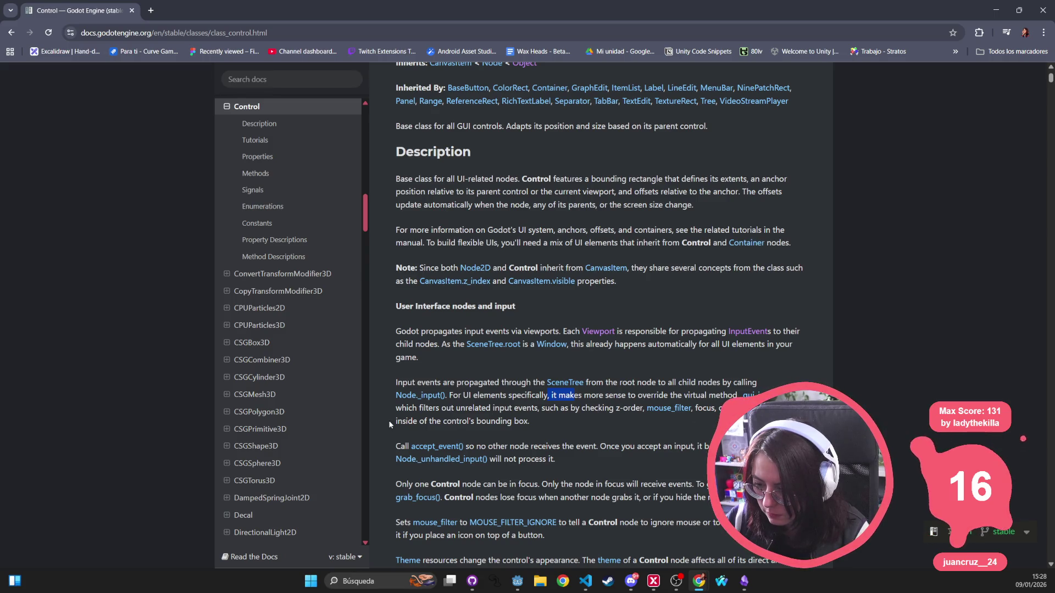
pyautogui.scroll(-1, 394, 403)
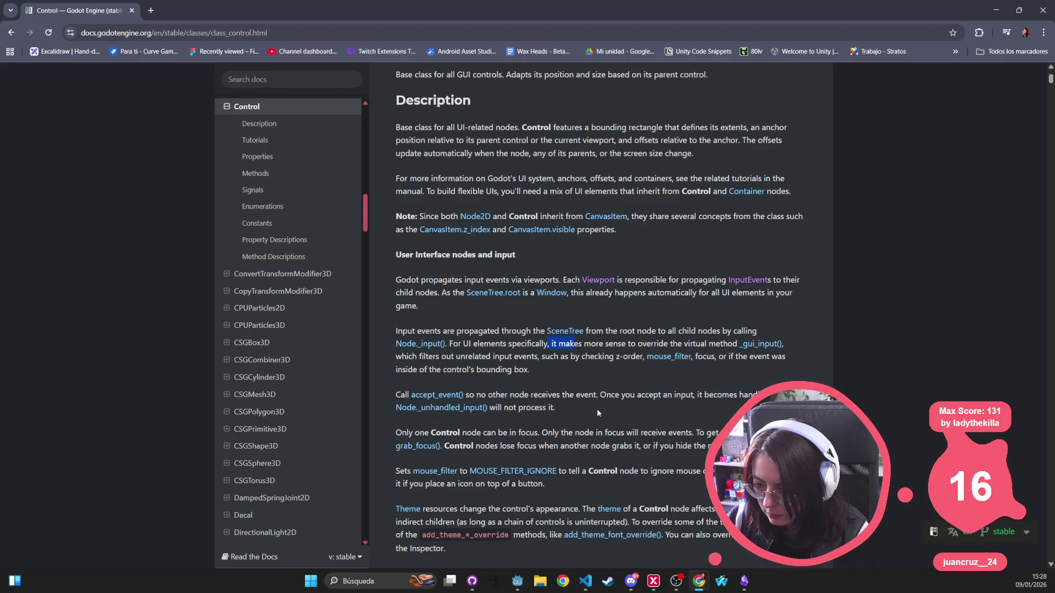
pyautogui.scroll(-2, 597, 412)
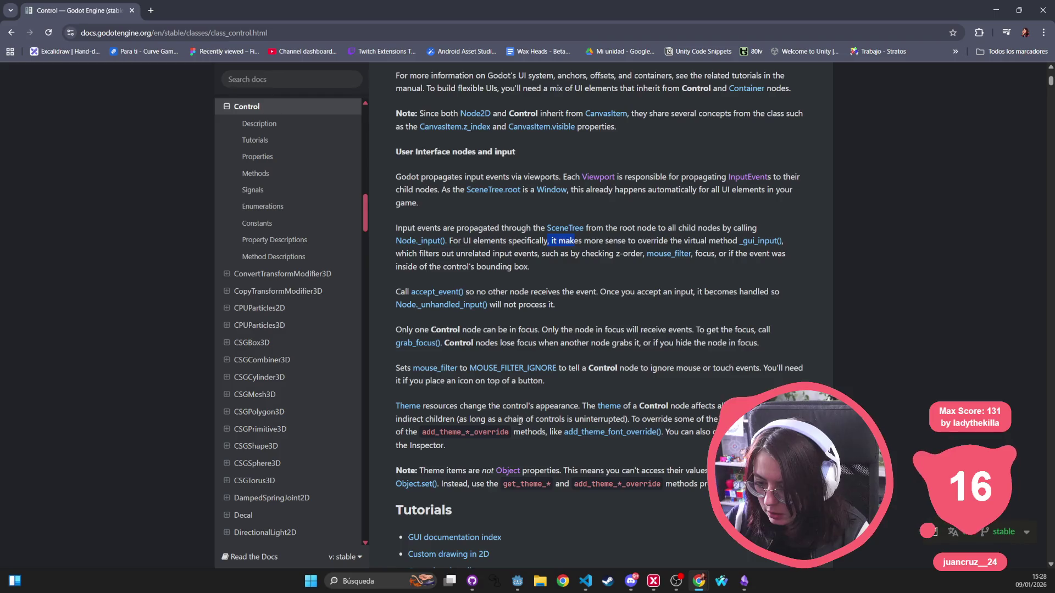
pyautogui.scroll(-1, 415, 426)
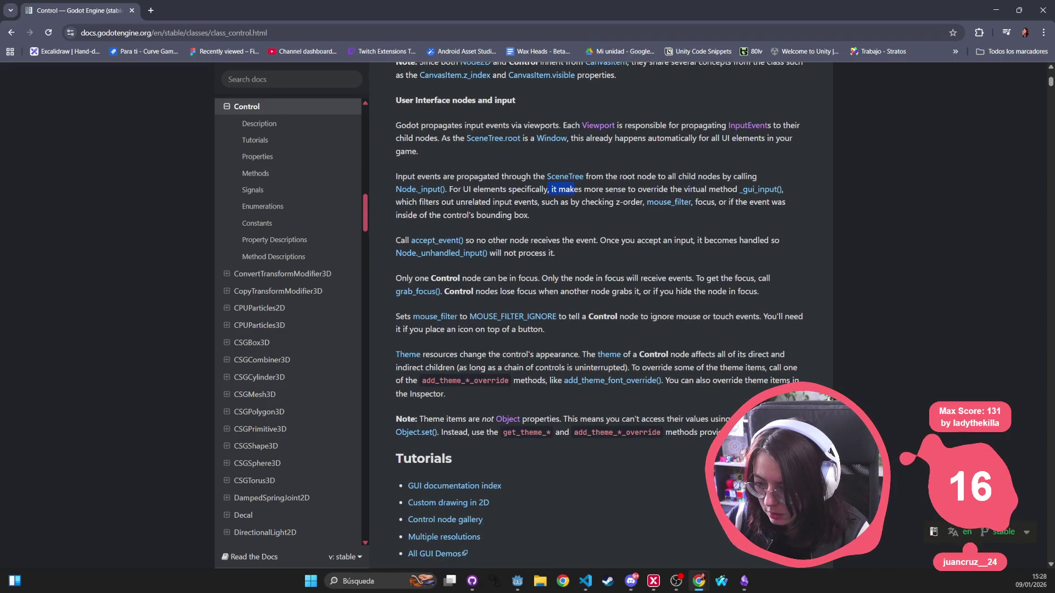
pyautogui.scroll(-7, 506, 385)
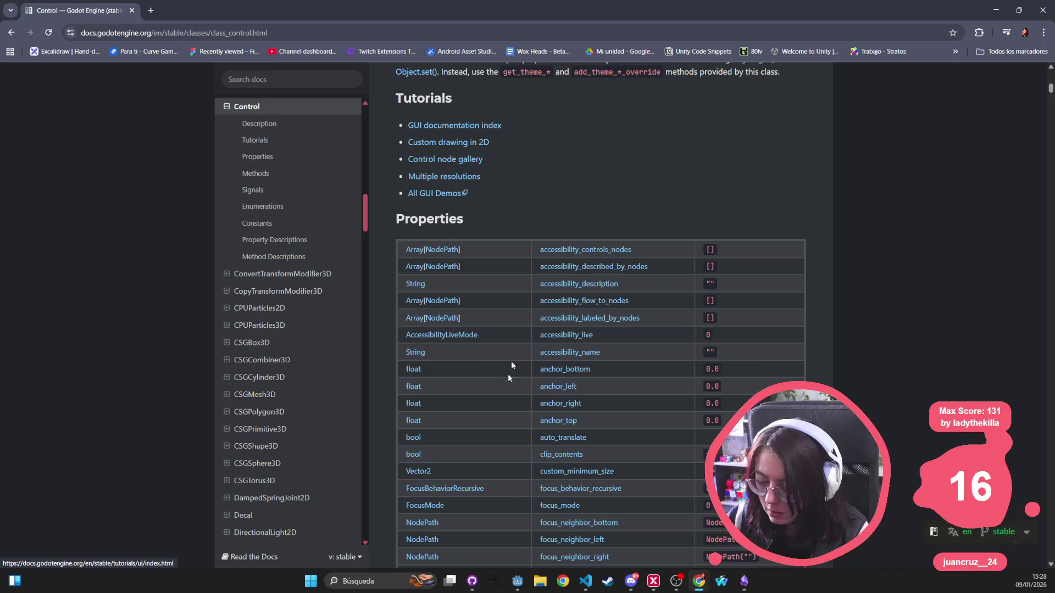
pyautogui.scroll(-2, 582, 291)
pyautogui.scroll(-7, 580, 302)
pyautogui.scroll(-8, 574, 310)
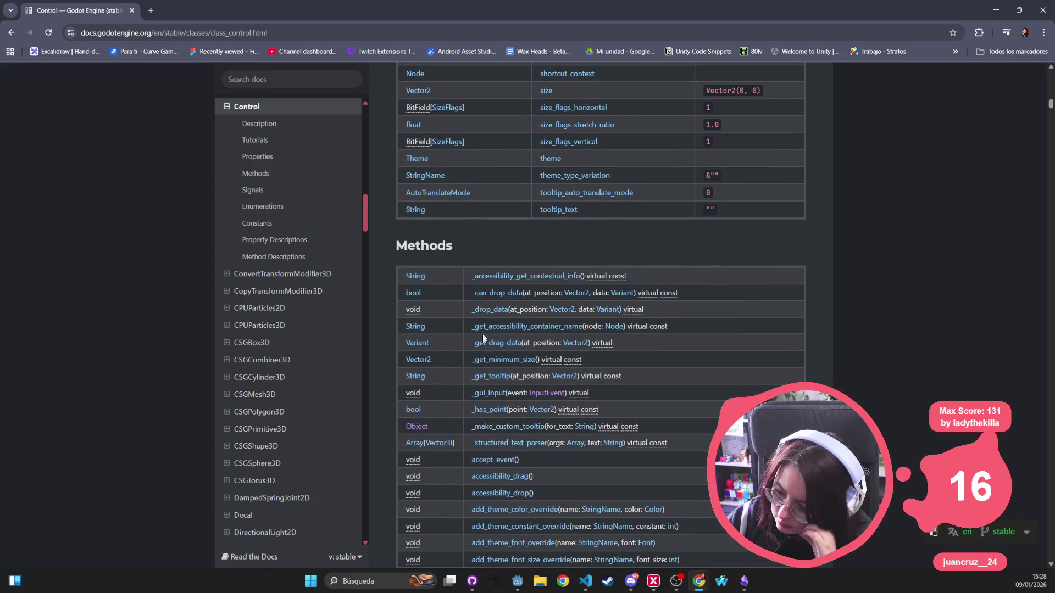
pyautogui.scroll(-5, 484, 337)
pyautogui.scroll(-6, 498, 390)
pyautogui.scroll(-6, 498, 390)
pyautogui.scroll(-5, 498, 390)
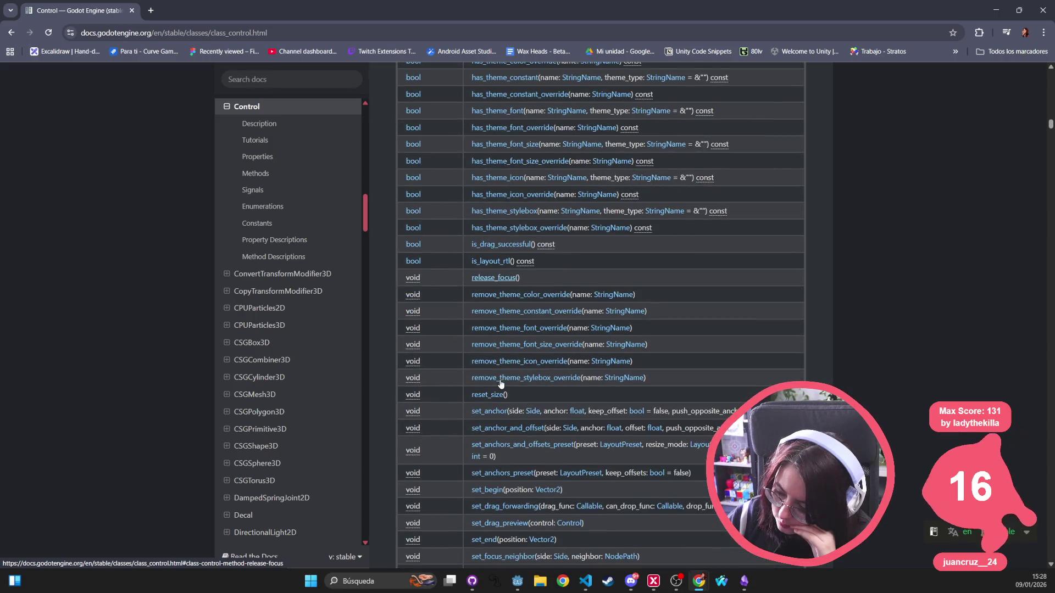
pyautogui.scroll(-2, 500, 384)
# Find and step through the 'pressed' matches on the Control page, then clear the search.
pyautogui.hotkey('ctrl', 'f')
pyautogui.write('pressed')
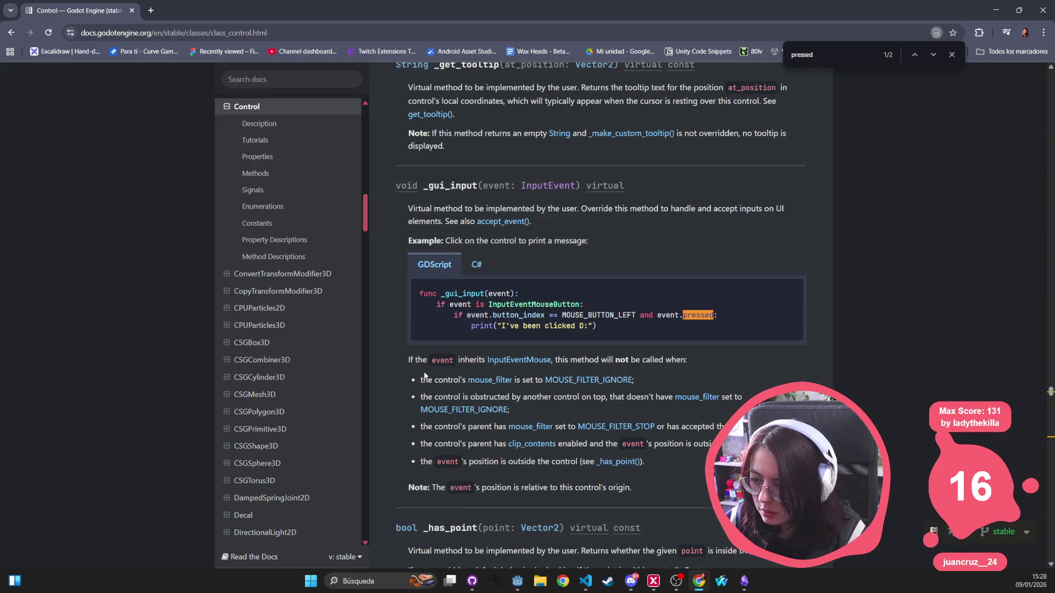
pyautogui.press('Return')
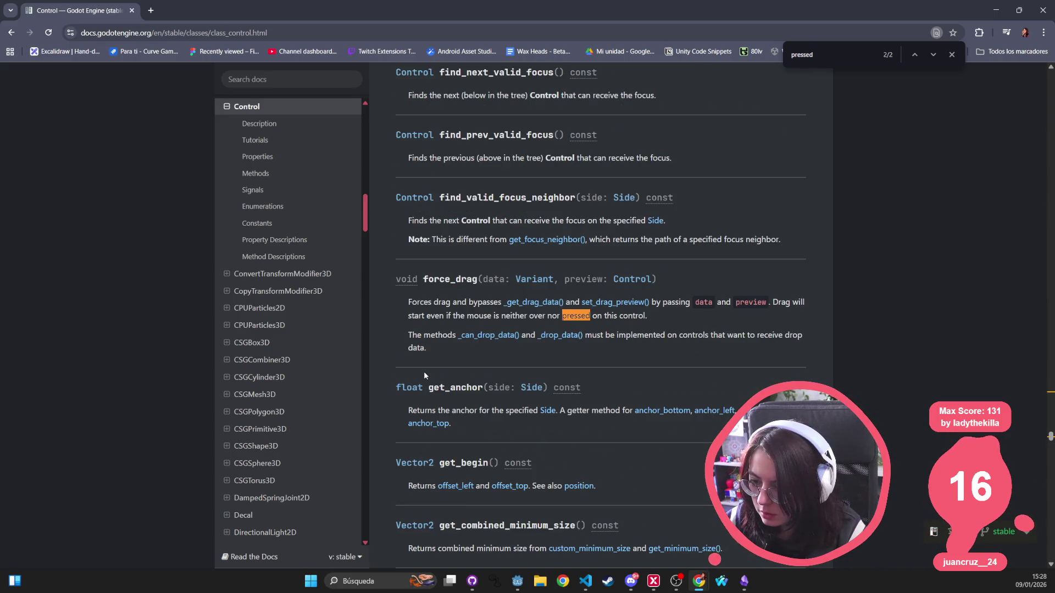
pyautogui.press('Return')
pyautogui.press('Return')
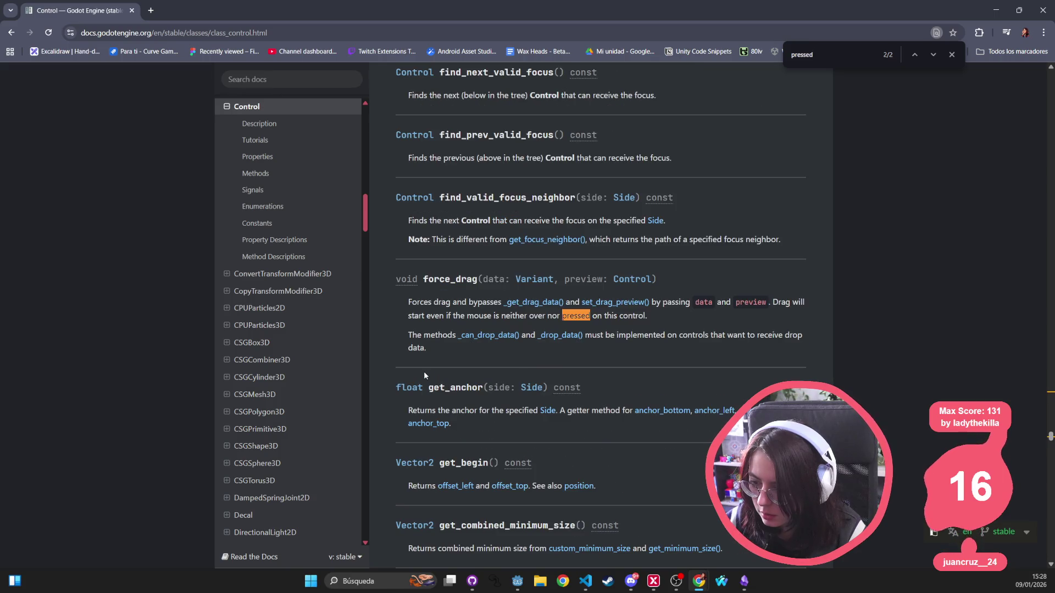
pyautogui.press('Return')
pyautogui.hotkey('ctrl', 'a')
pyautogui.press('BackSpace')
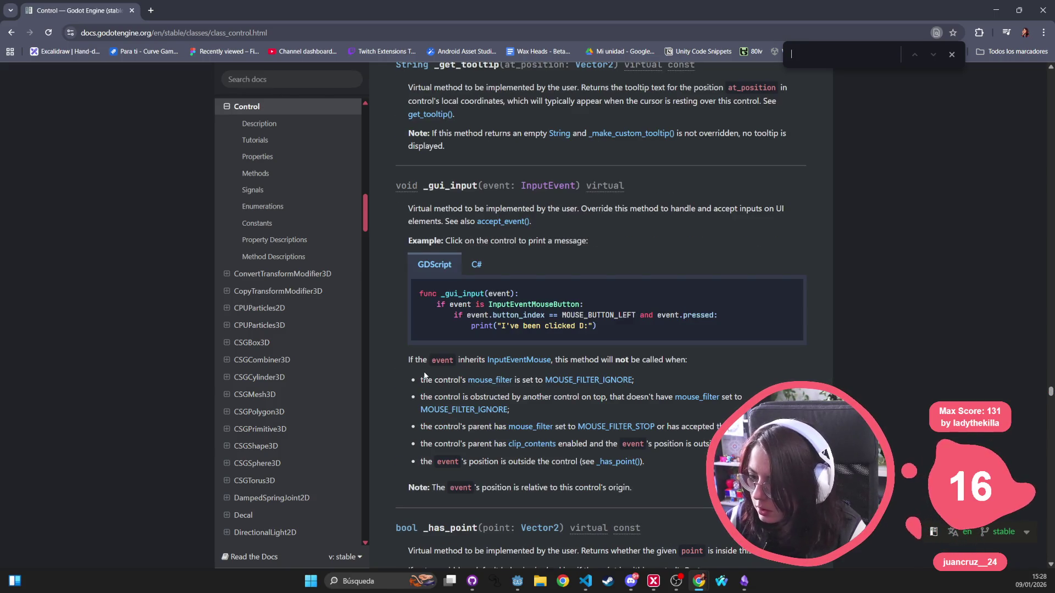
pyautogui.scroll(20, 785, 382)
# Read the BaseButton docs' _pressed method description, then minimize the browser.
pyautogui.click(474, 190)
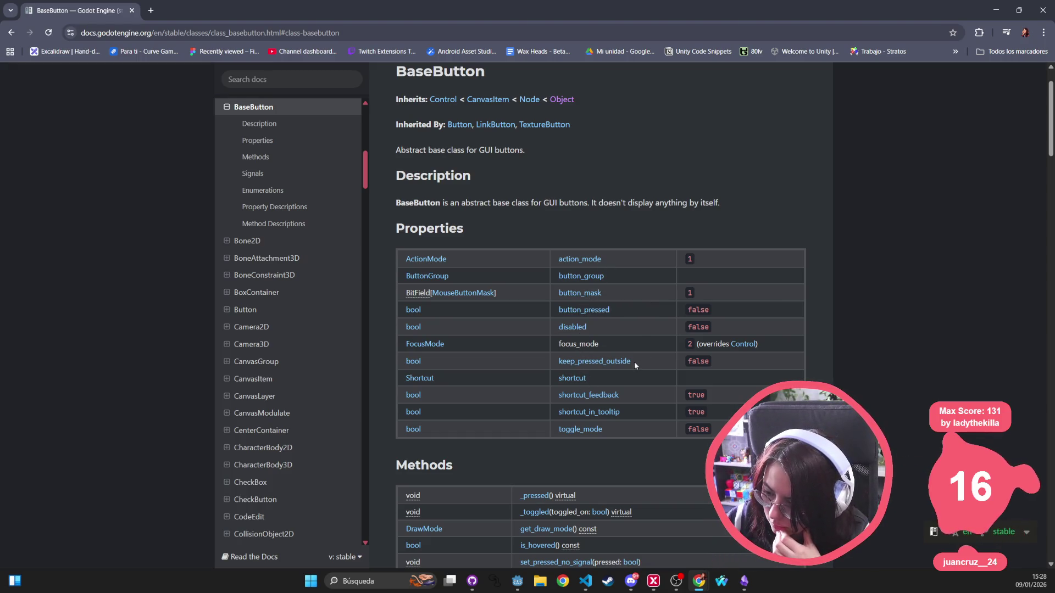
pyautogui.scroll(-3, 611, 367)
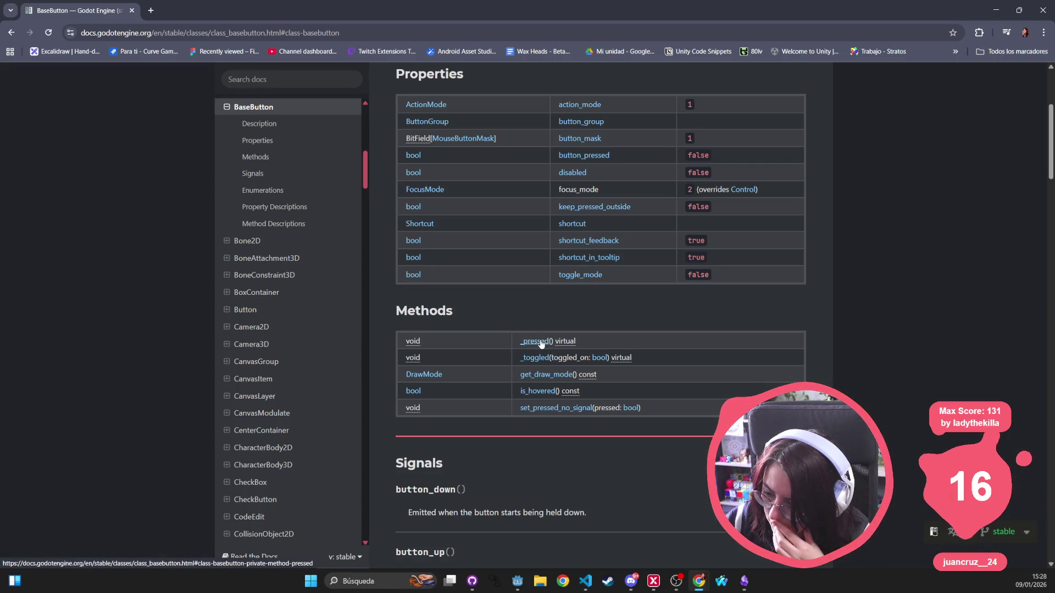
pyautogui.click(540, 341)
pyautogui.moveTo(402, 94)
pyautogui.mouseDown()
pyautogui.moveTo(537, 95)
pyautogui.moveTo(506, 108)
pyautogui.moveTo(532, 118)
pyautogui.moveTo(489, 232)
pyautogui.moveTo(652, 366)
pyautogui.moveTo(650, 442)
pyautogui.moveTo(681, 446)
pyautogui.mouseUp()
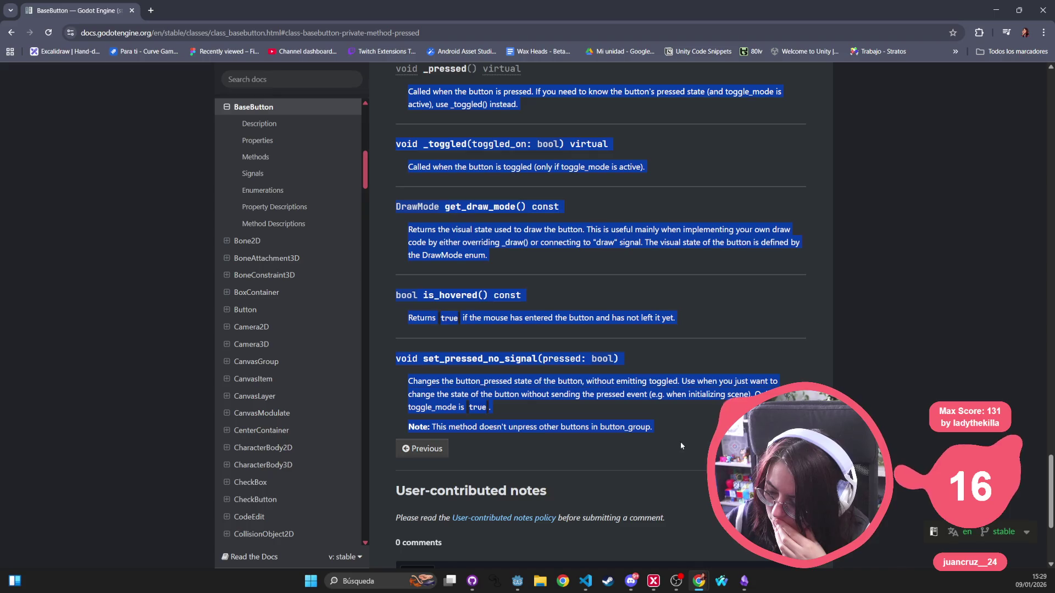
pyautogui.click(667, 381)
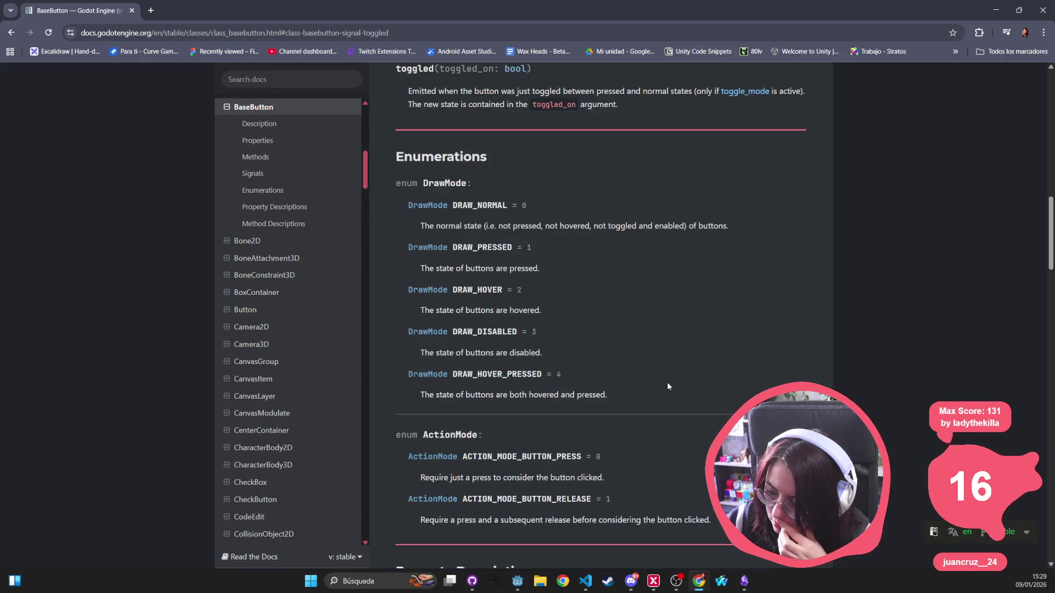
pyautogui.click(11, 32)
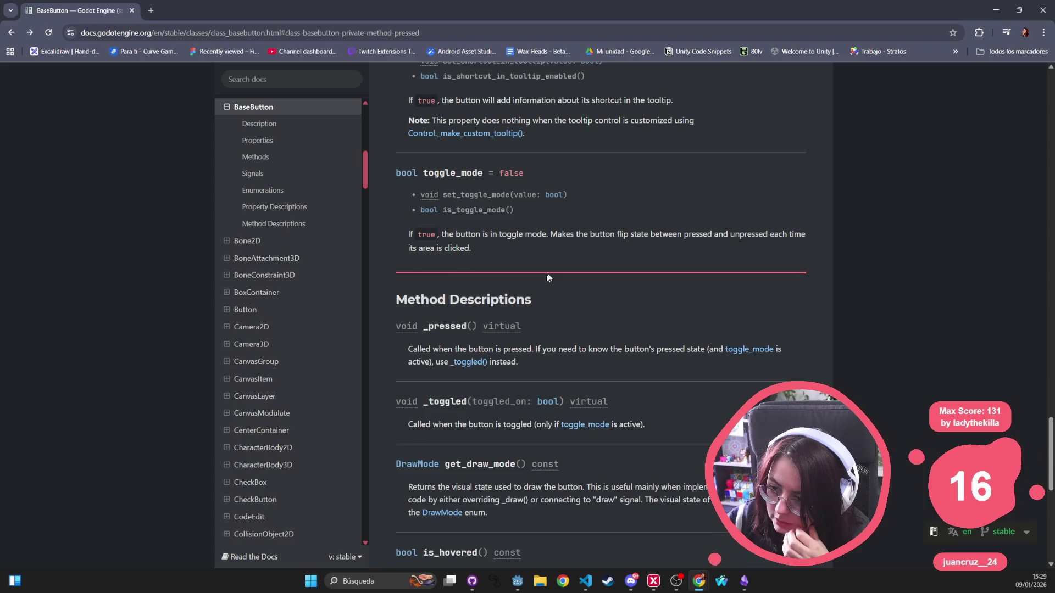
pyautogui.click(997, 7)
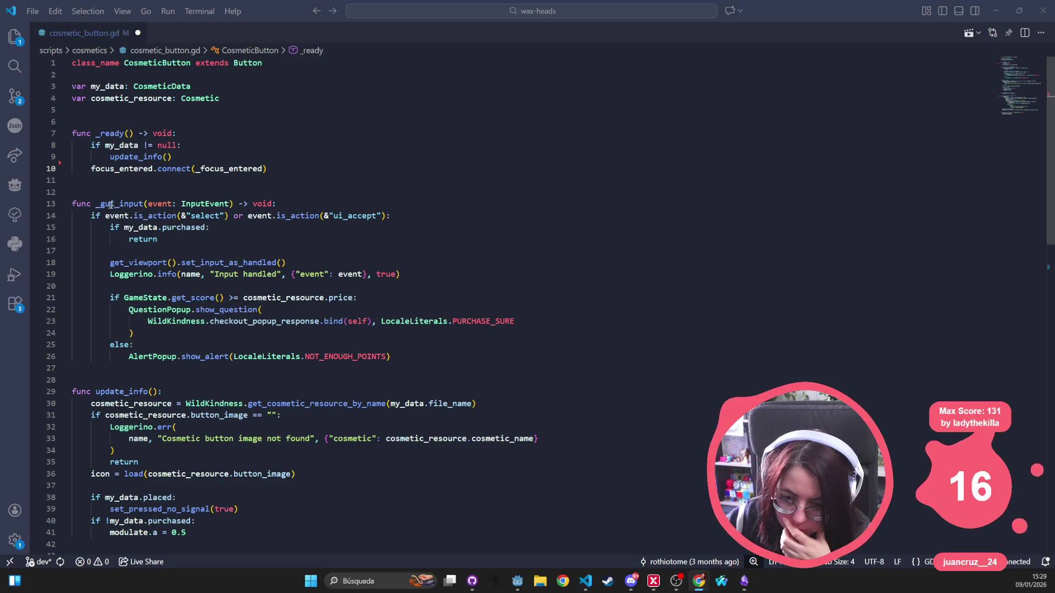
# Rename the _gui_input function on line 13 to _pressed using the autocomplete suggestion.
pyautogui.doubleClick(134, 204)
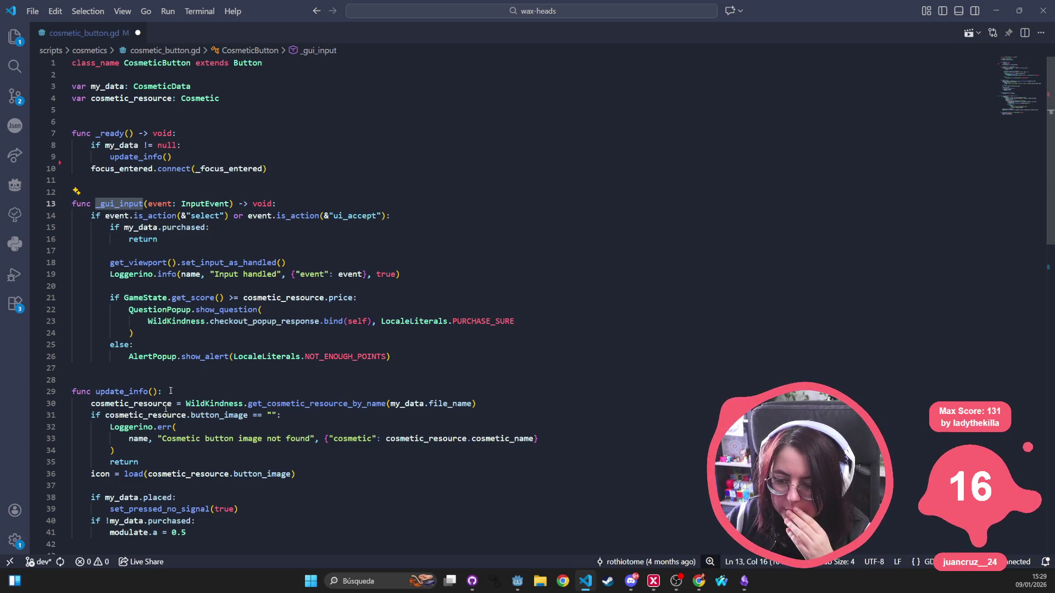
pyautogui.doubleClick(335, 217)
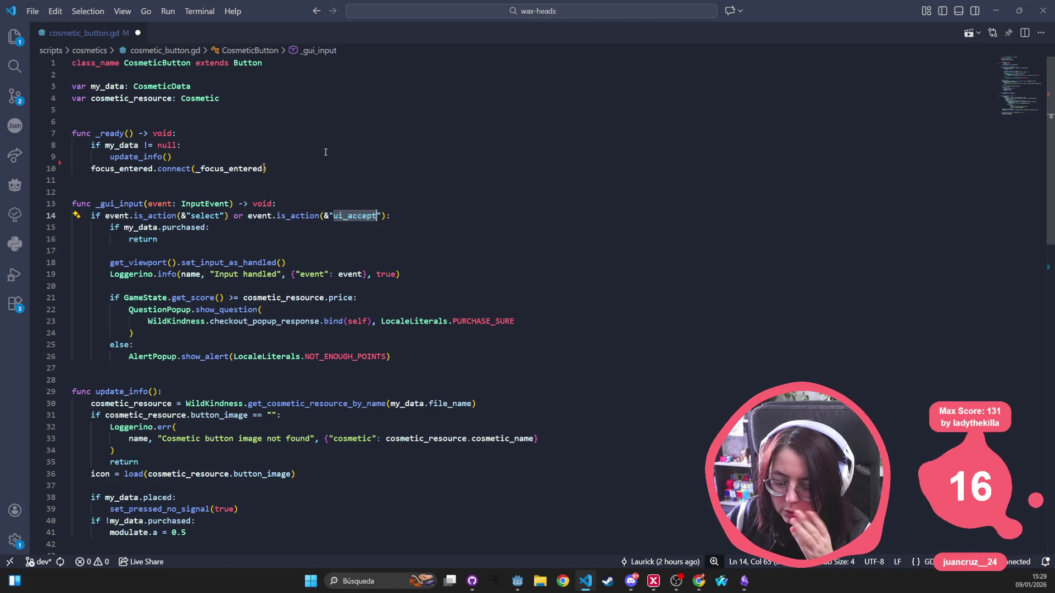
pyautogui.doubleClick(109, 204)
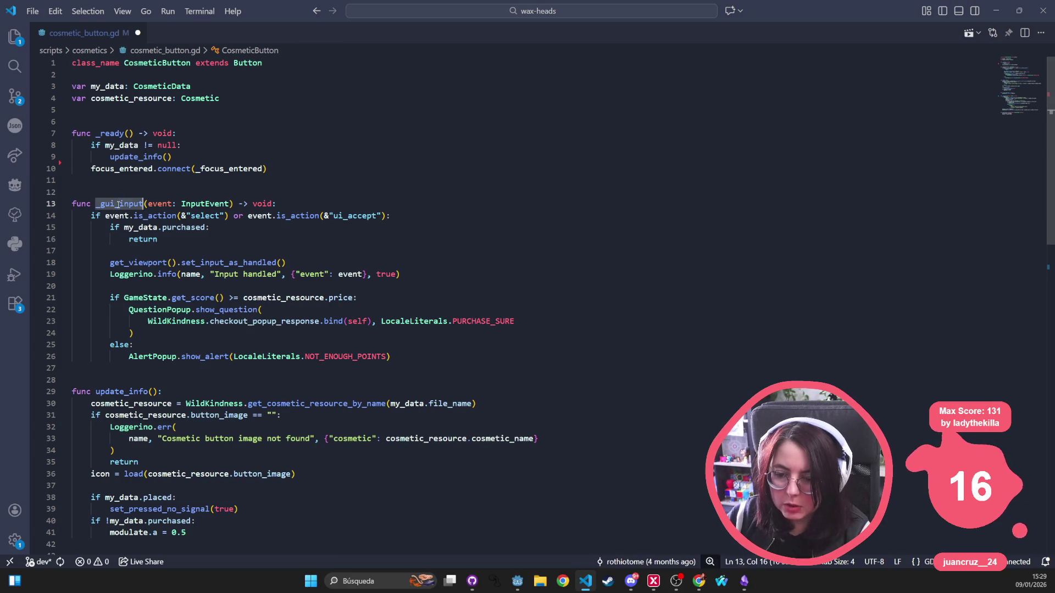
pyautogui.write('_pressed')
pyautogui.press('Up')
pyautogui.press('Up')
pyautogui.press('Up')
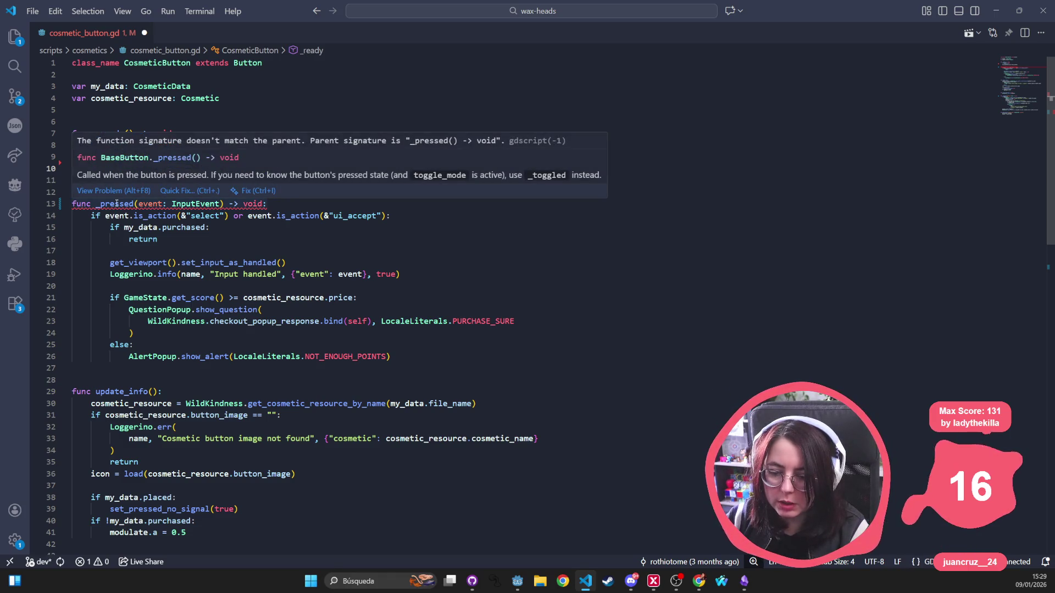
pyautogui.doubleClick(116, 203)
pyautogui.scroll(-4, 266, 268)
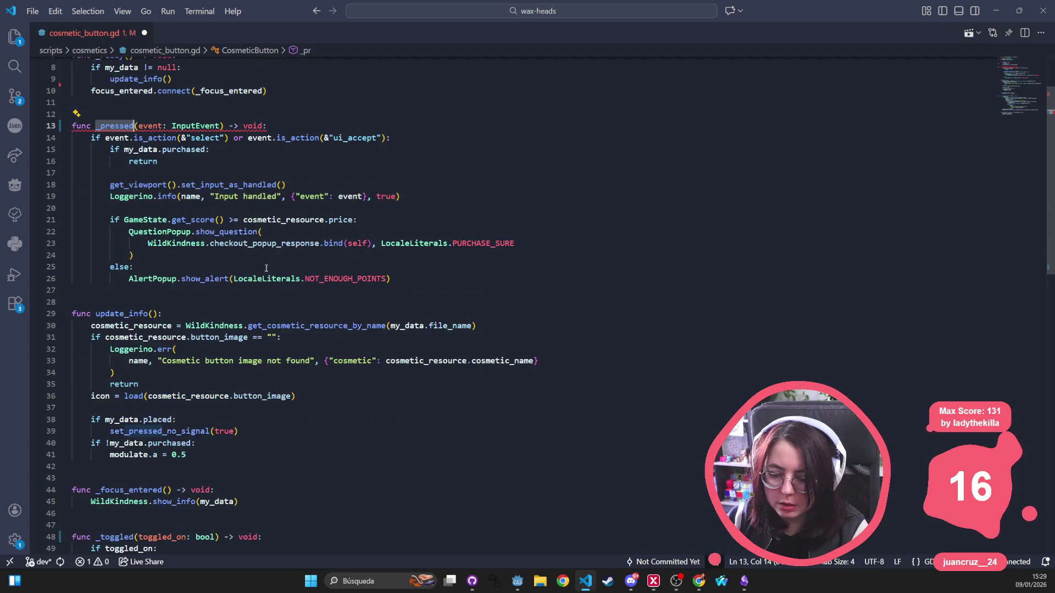
pyautogui.scroll(-1, 266, 268)
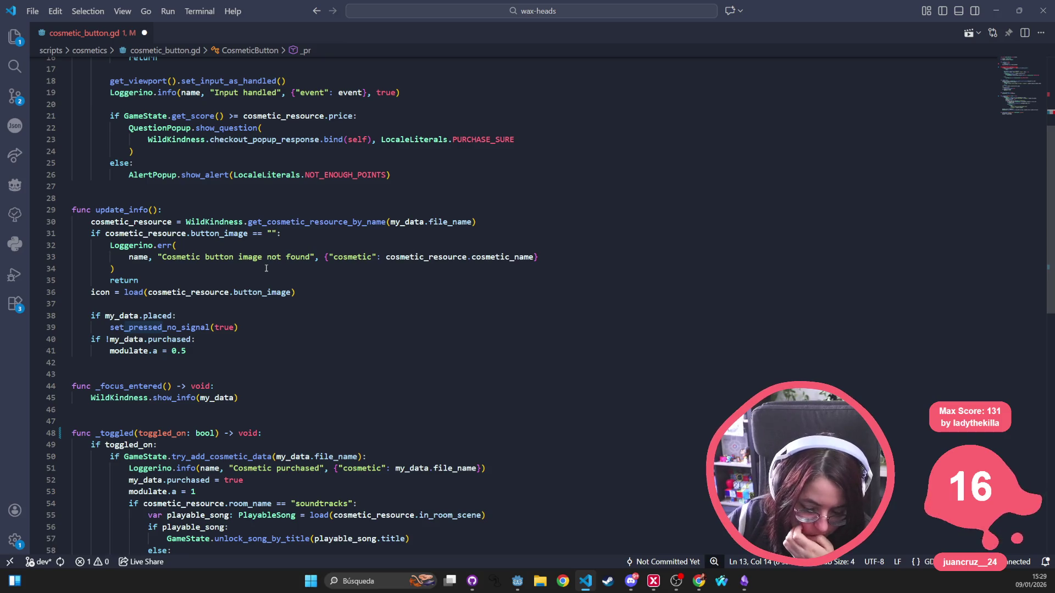
pyautogui.scroll(2, 268, 268)
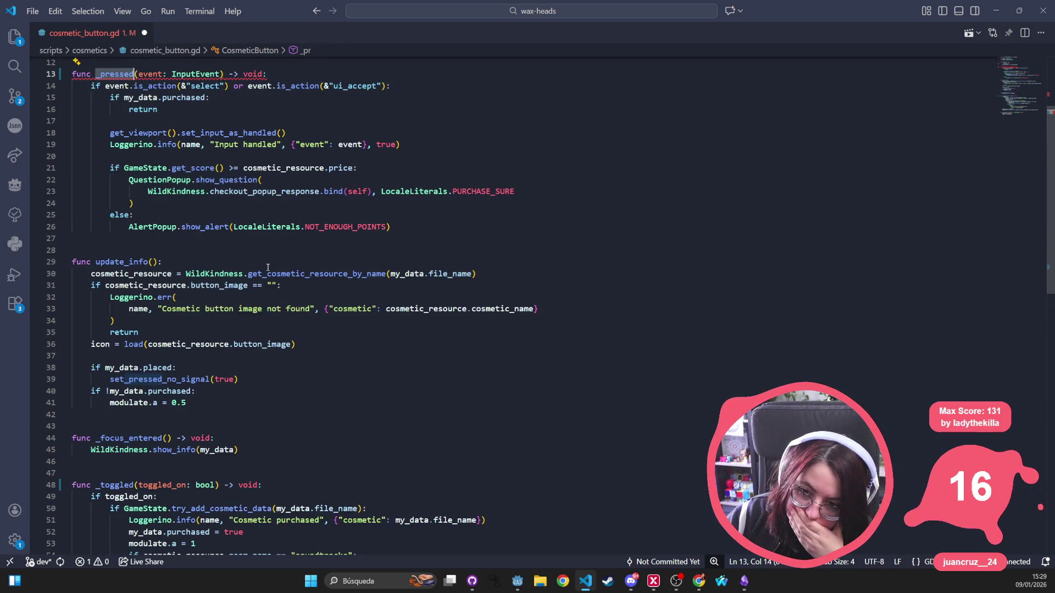